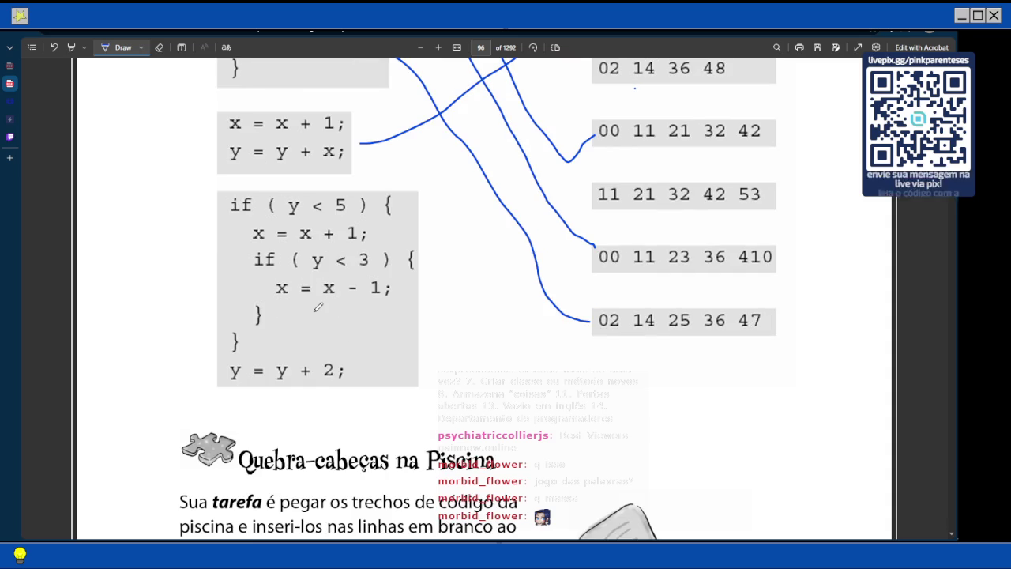
Underline the 38 in the third output row, 02 14 26 38, in blue
{"action": "scroll", "coordinate": [317, 308], "scroll_direction": "up", "scroll_amount": 1}
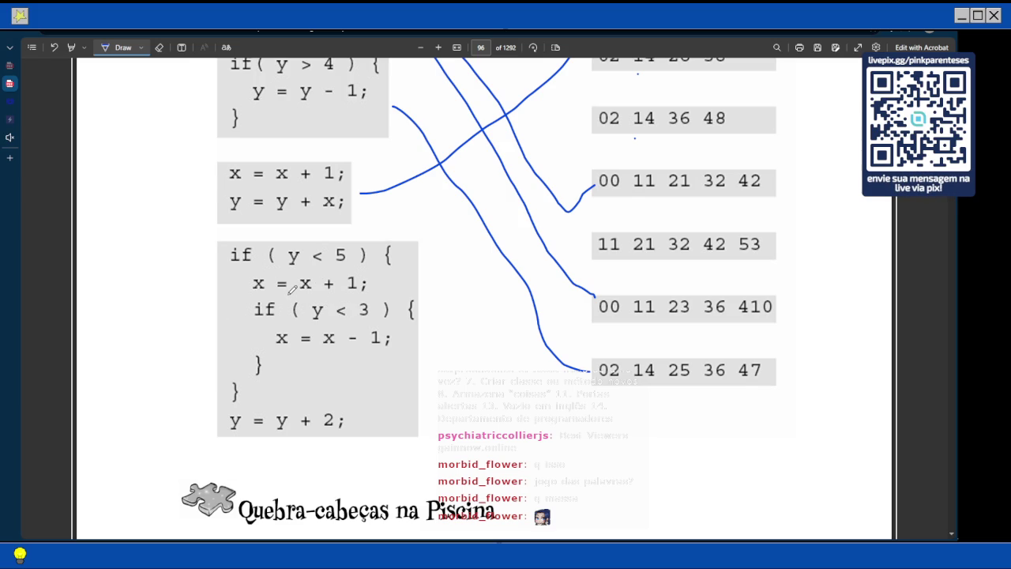
{"action": "scroll", "coordinate": [308, 285], "scroll_direction": "up", "scroll_amount": 1}
{"action": "scroll", "coordinate": [636, 289], "scroll_direction": "up", "scroll_amount": 1}
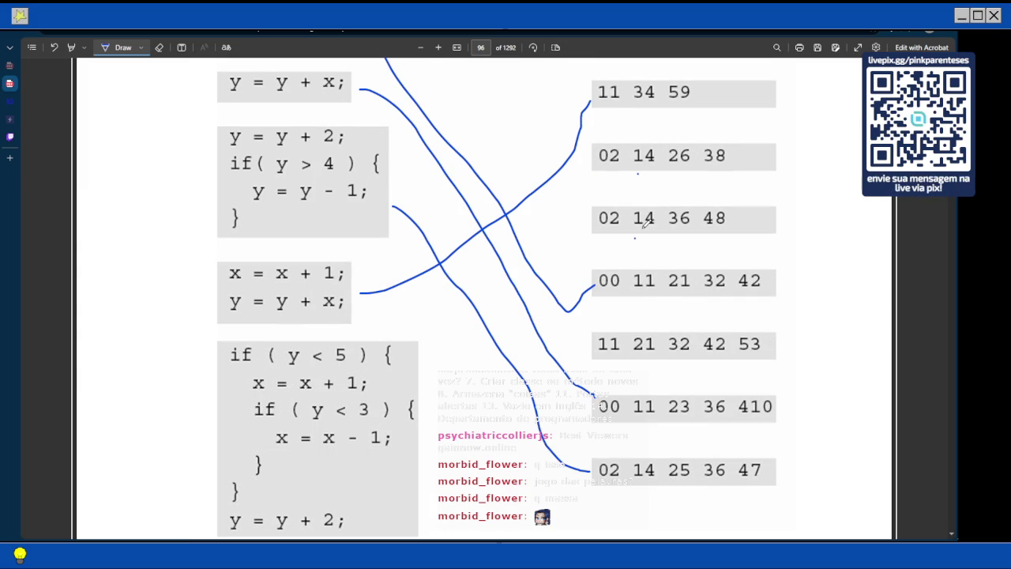
{"action": "scroll", "coordinate": [648, 221], "scroll_direction": "up", "scroll_amount": 1}
{"action": "scroll", "coordinate": [650, 226], "scroll_direction": "down", "scroll_amount": 1}
{"action": "scroll", "coordinate": [649, 225], "scroll_direction": "up", "scroll_amount": 1}
{"action": "scroll", "coordinate": [649, 226], "scroll_direction": "down", "scroll_amount": 2}
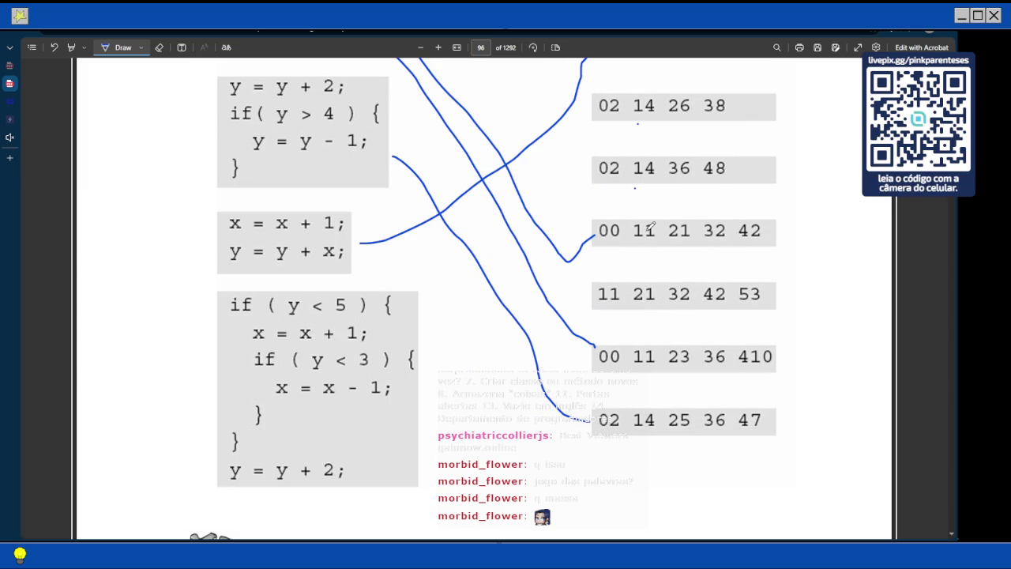
{"action": "scroll", "coordinate": [651, 228], "scroll_direction": "down", "scroll_amount": 3}
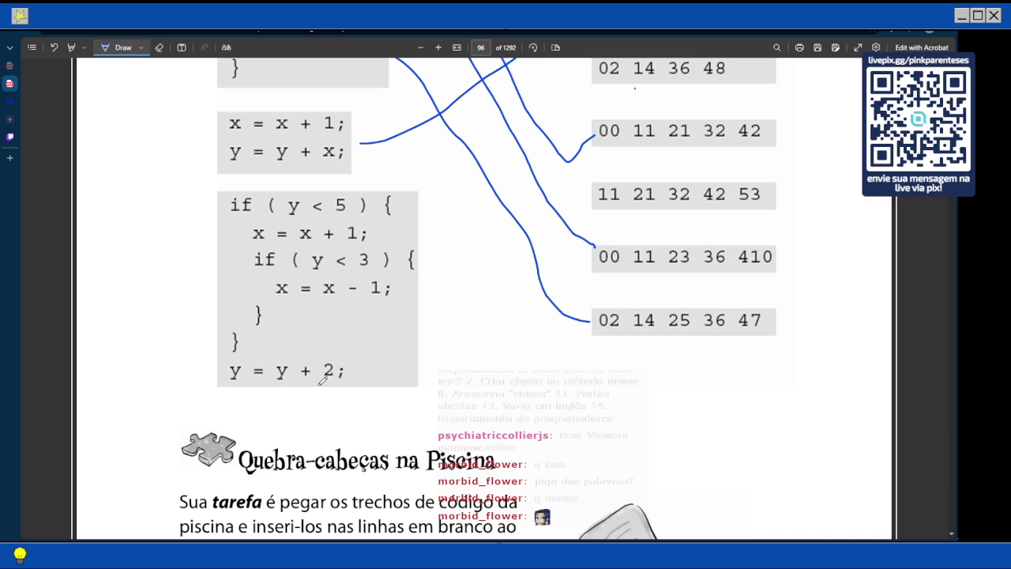
{"action": "scroll", "coordinate": [375, 358], "scroll_direction": "up", "scroll_amount": 3}
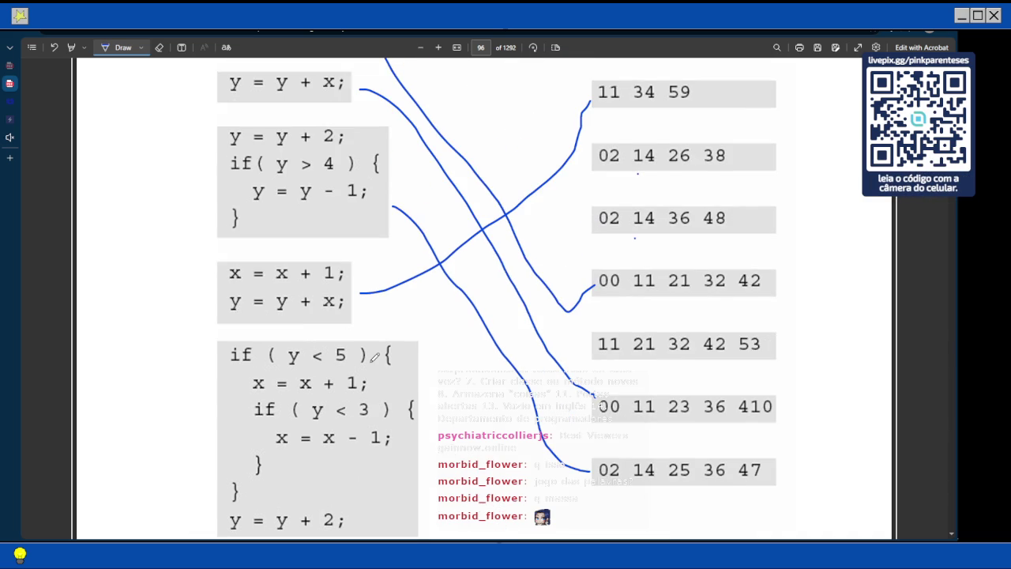
{"action": "scroll", "coordinate": [701, 224], "scroll_direction": "up", "scroll_amount": 2}
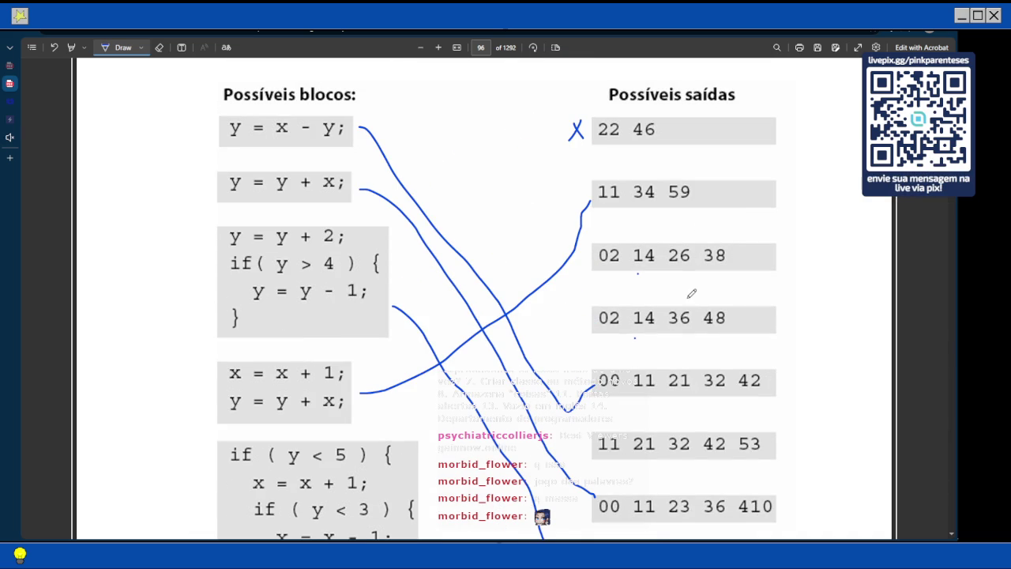
{"action": "scroll", "coordinate": [687, 320], "scroll_direction": "down", "scroll_amount": 3}
{"action": "scroll", "coordinate": [684, 329], "scroll_direction": "down", "scroll_amount": 4}
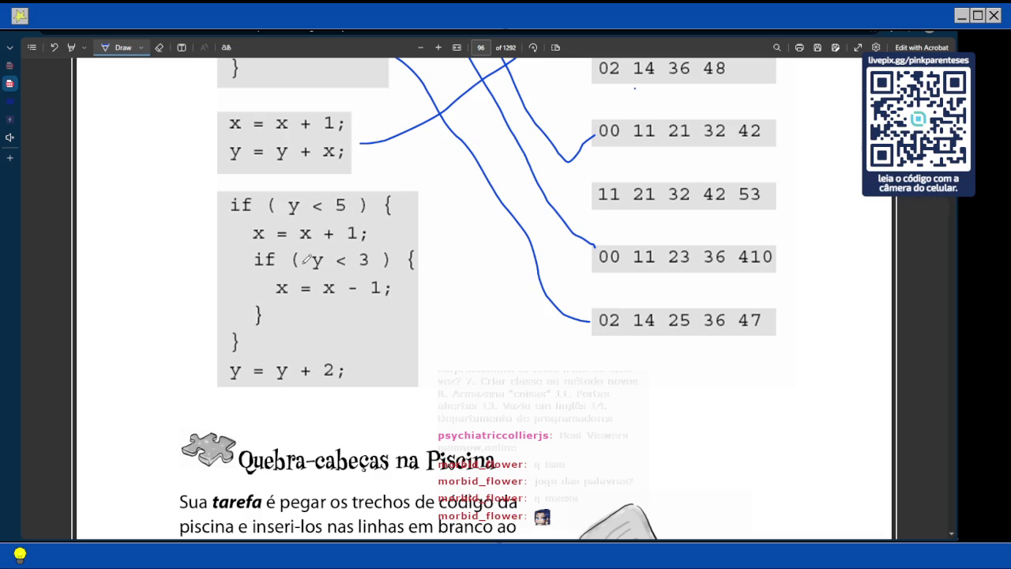
{"action": "scroll", "coordinate": [304, 260], "scroll_direction": "up", "scroll_amount": 5}
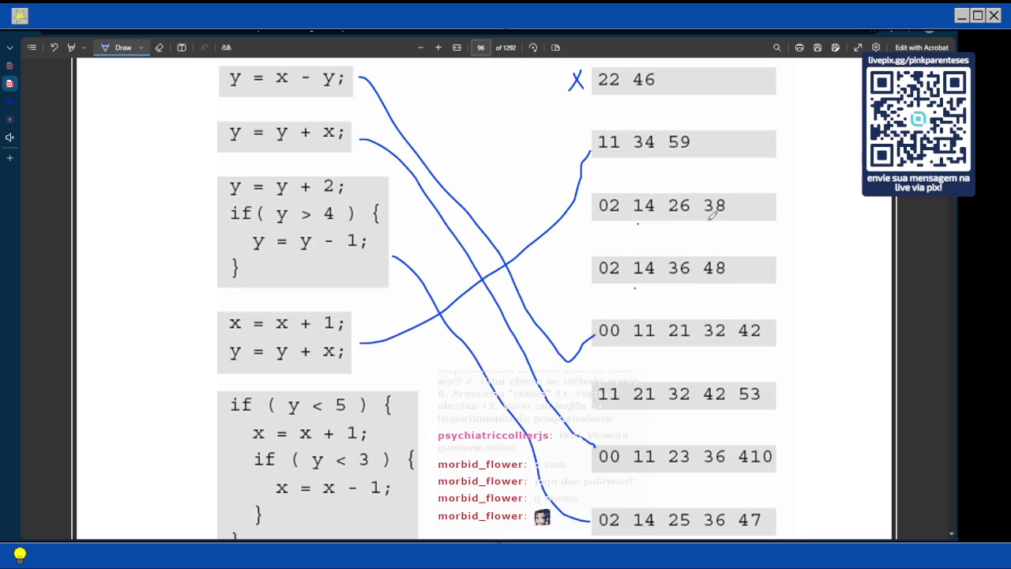
{"action": "left_click_drag", "start_coordinate": [701, 222], "coordinate": [727, 216]}
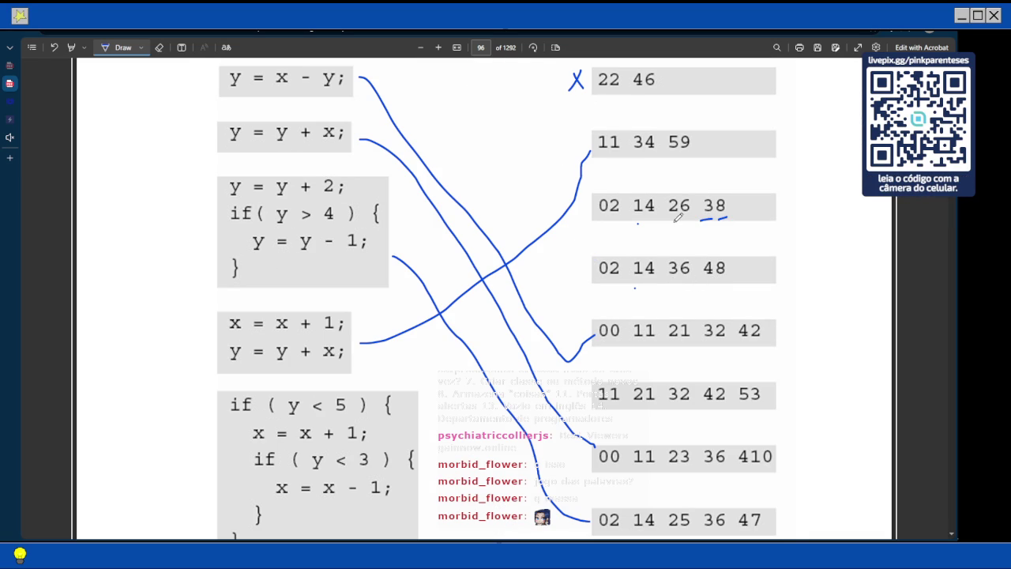
Jot the first traced value, 02, beside the if ( y < 5 ) block
{"action": "scroll", "coordinate": [676, 237], "scroll_direction": "down", "scroll_amount": 3}
{"action": "scroll", "coordinate": [677, 271], "scroll_direction": "up", "scroll_amount": 3}
{"action": "scroll", "coordinate": [680, 274], "scroll_direction": "down", "scroll_amount": 2}
{"action": "scroll", "coordinate": [681, 274], "scroll_direction": "down", "scroll_amount": 1}
{"action": "scroll", "coordinate": [681, 274], "scroll_direction": "up", "scroll_amount": 3}
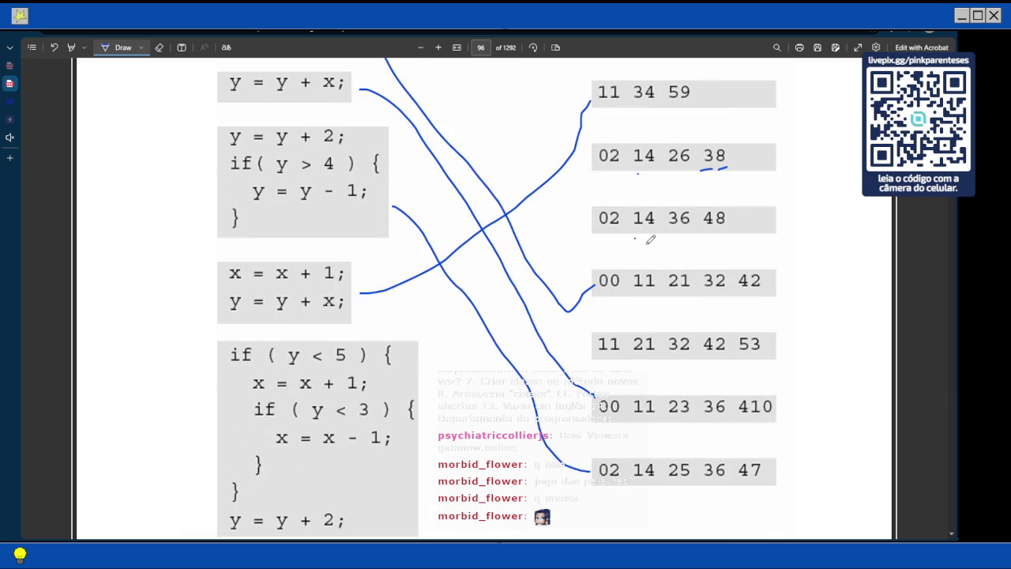
{"action": "scroll", "coordinate": [583, 252], "scroll_direction": "down", "scroll_amount": 3}
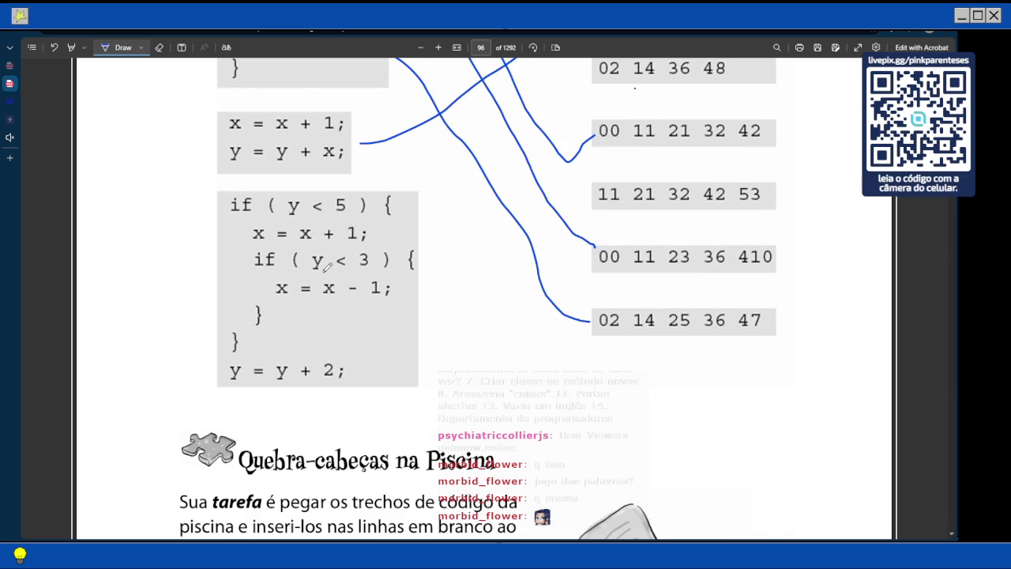
{"action": "left_click_drag", "start_coordinate": [423, 199], "coordinate": [434, 208]}
{"action": "scroll", "coordinate": [431, 199], "scroll_direction": "up", "scroll_amount": 3}
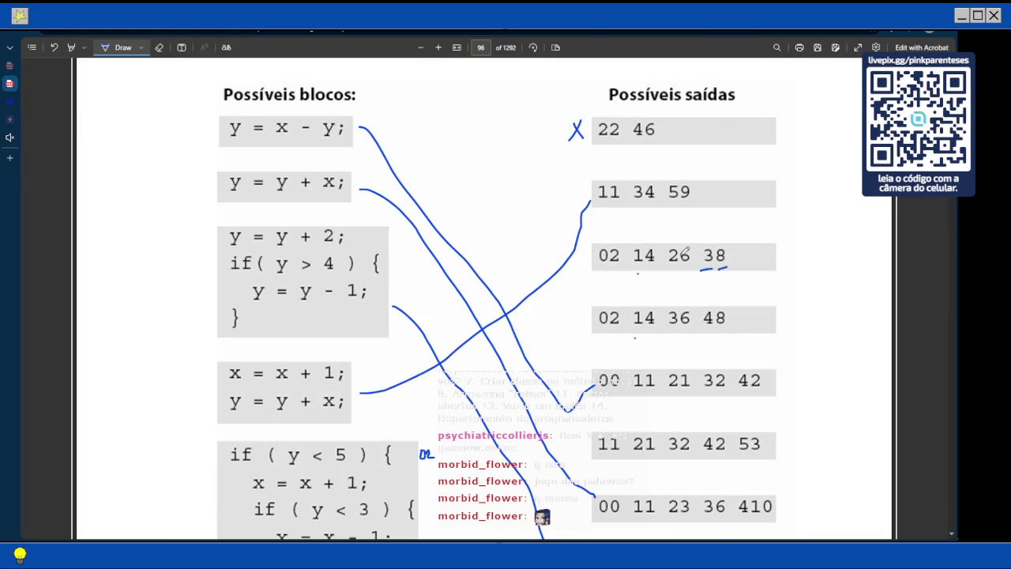
{"action": "scroll", "coordinate": [386, 240], "scroll_direction": "down", "scroll_amount": 4}
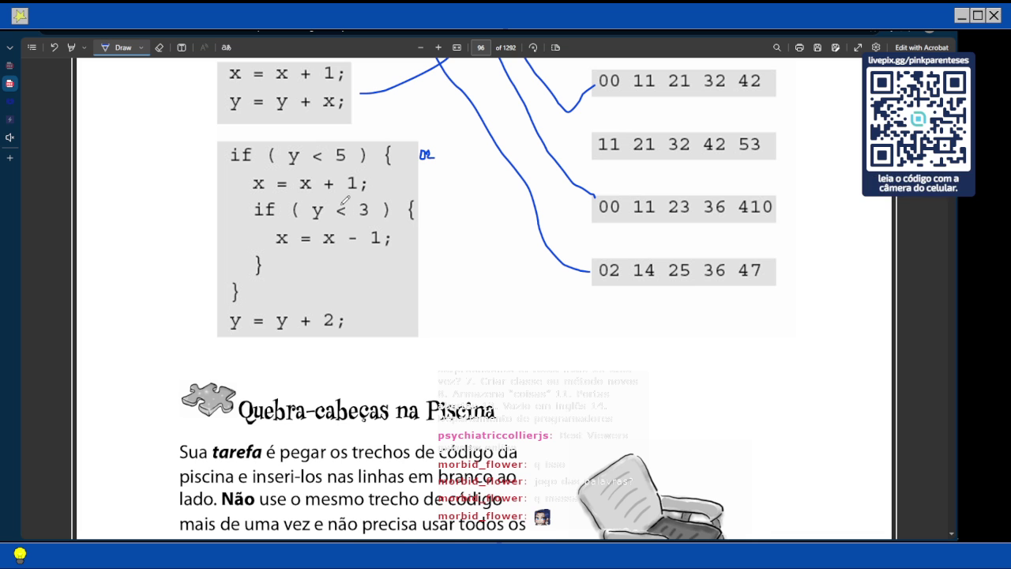
Write 14 under the first note and underline the matching numbers in the outputs
{"action": "scroll", "coordinate": [332, 225], "scroll_direction": "up", "scroll_amount": 5}
{"action": "scroll", "coordinate": [322, 251], "scroll_direction": "up", "scroll_amount": 5}
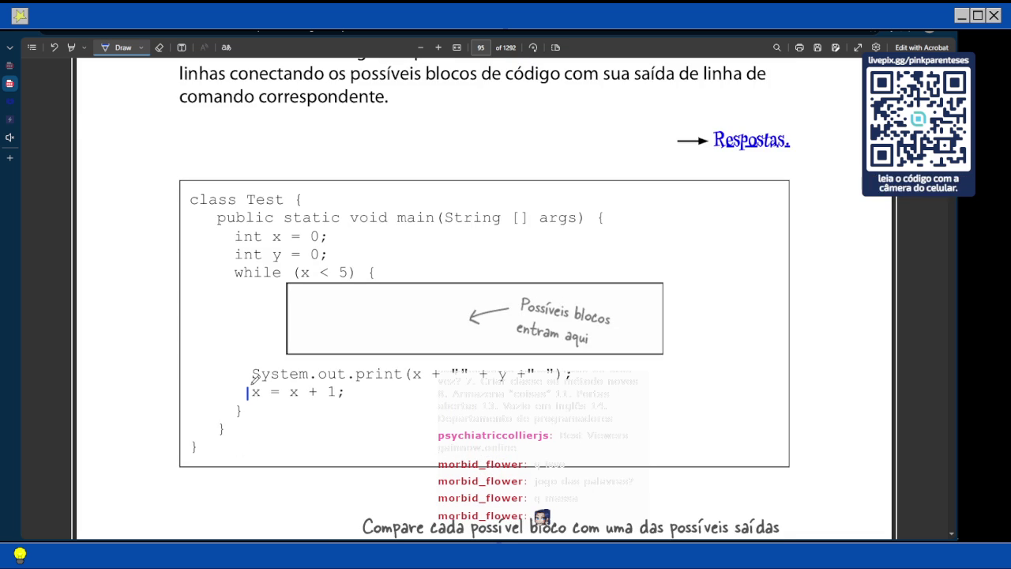
{"action": "scroll", "coordinate": [255, 379], "scroll_direction": "down", "scroll_amount": 5}
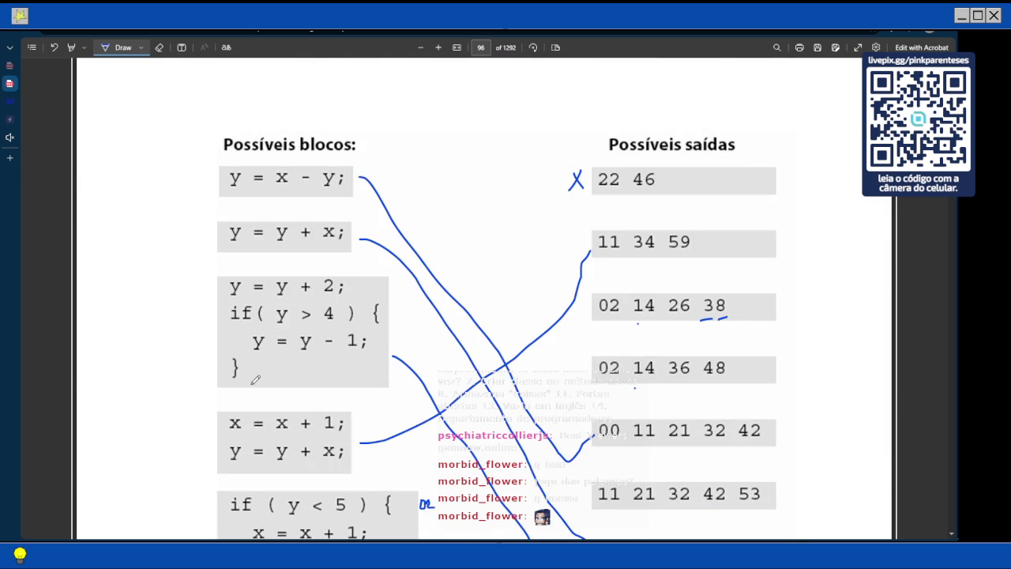
{"action": "scroll", "coordinate": [255, 379], "scroll_direction": "down", "scroll_amount": 3}
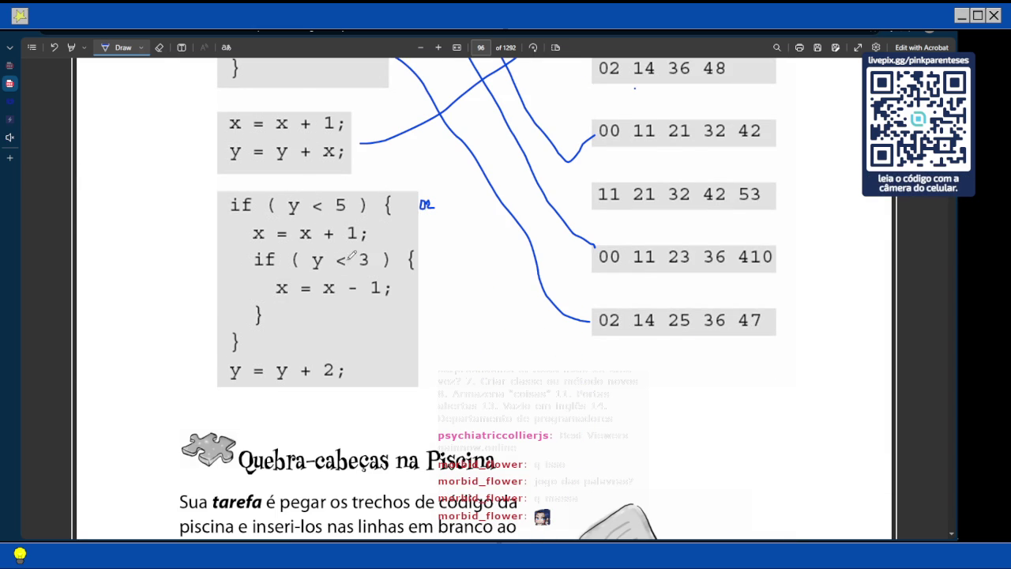
{"action": "left_click_drag", "start_coordinate": [421, 216], "coordinate": [421, 226]}
{"action": "left_click_drag", "start_coordinate": [428, 213], "coordinate": [433, 227]}
{"action": "scroll", "coordinate": [433, 222], "scroll_direction": "up", "scroll_amount": 5}
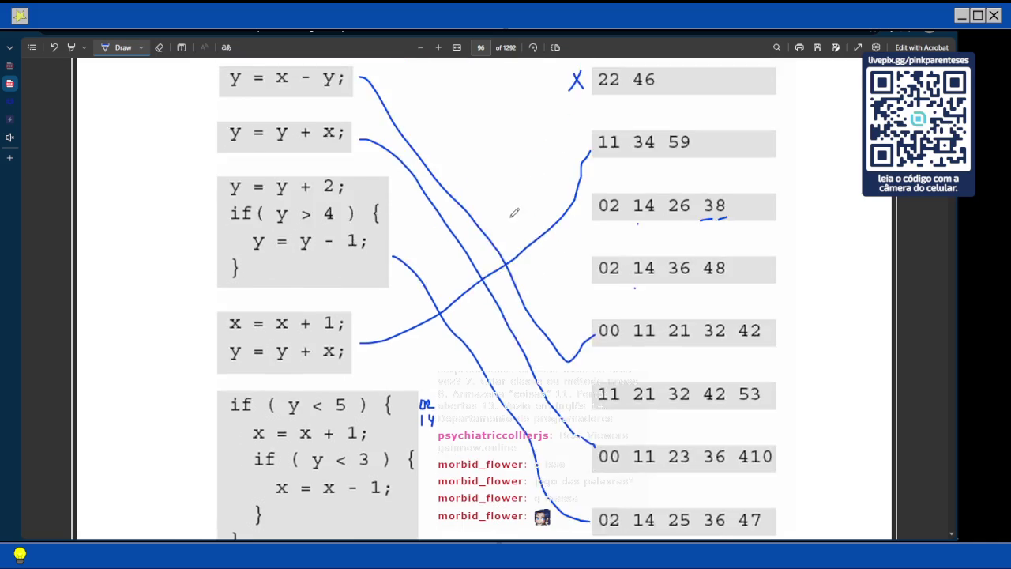
{"action": "scroll", "coordinate": [542, 244], "scroll_direction": "down", "scroll_amount": 1}
{"action": "left_click_drag", "start_coordinate": [598, 338], "coordinate": [637, 338]}
{"action": "left_click_drag", "start_coordinate": [646, 330], "coordinate": [663, 330]}
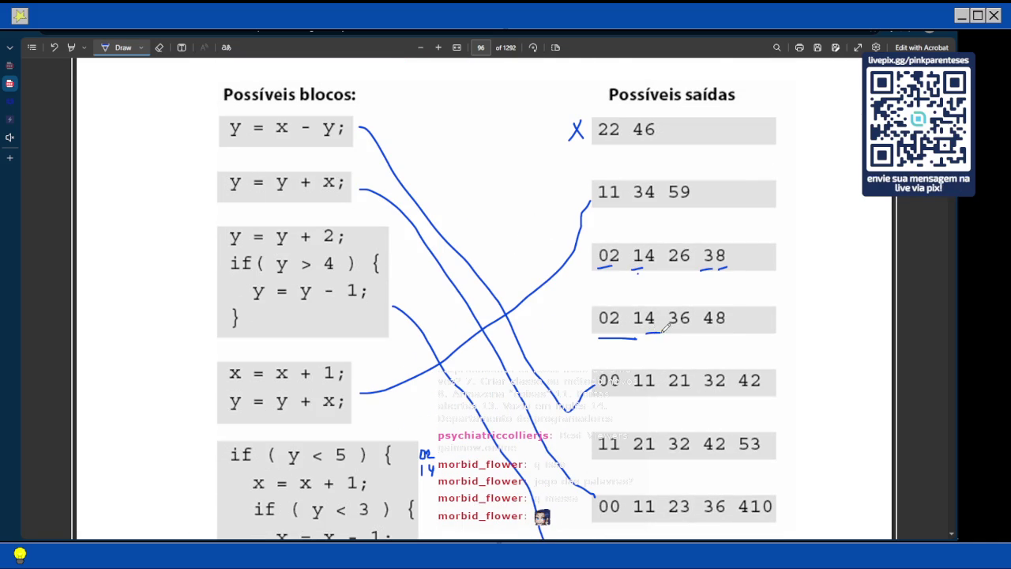
Write the traced value 26 under 14 beside the if block
{"action": "scroll", "coordinate": [561, 305], "scroll_direction": "down", "scroll_amount": 3}
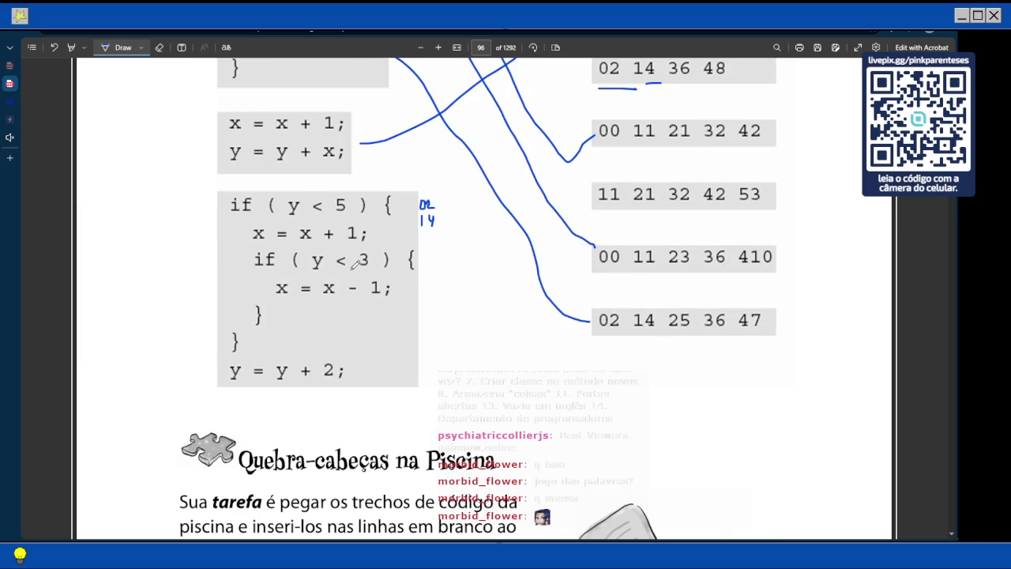
{"action": "scroll", "coordinate": [338, 243], "scroll_direction": "down", "scroll_amount": 1}
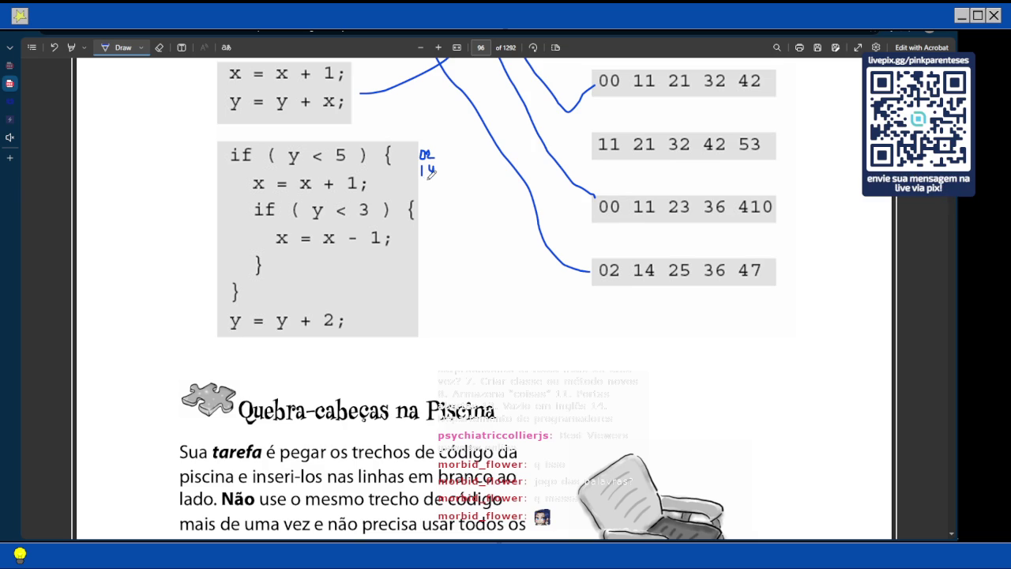
{"action": "left_click_drag", "start_coordinate": [422, 188], "coordinate": [429, 198]}
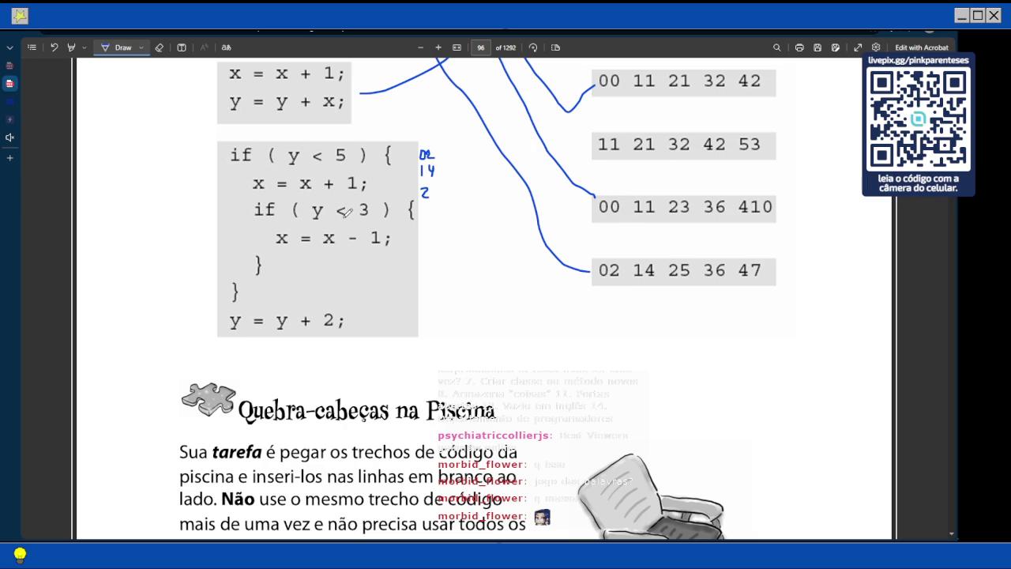
{"action": "left_click_drag", "start_coordinate": [437, 184], "coordinate": [440, 192]}
Draw a line linking the if ( y < 5 ) block to output 02 14 26 38
{"action": "scroll", "coordinate": [458, 191], "scroll_direction": "up", "scroll_amount": 7}
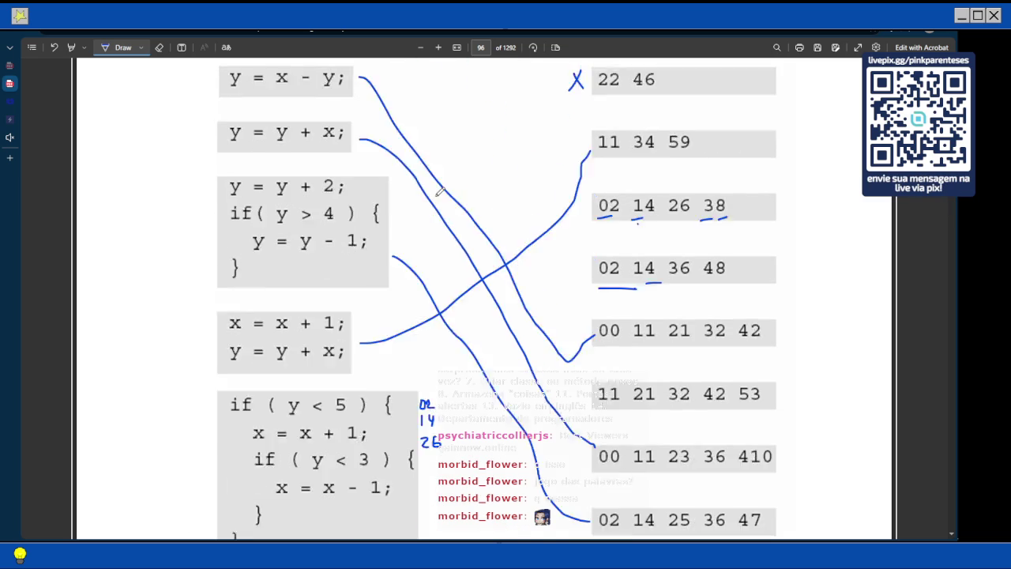
{"action": "scroll", "coordinate": [475, 191], "scroll_direction": "down", "scroll_amount": 5}
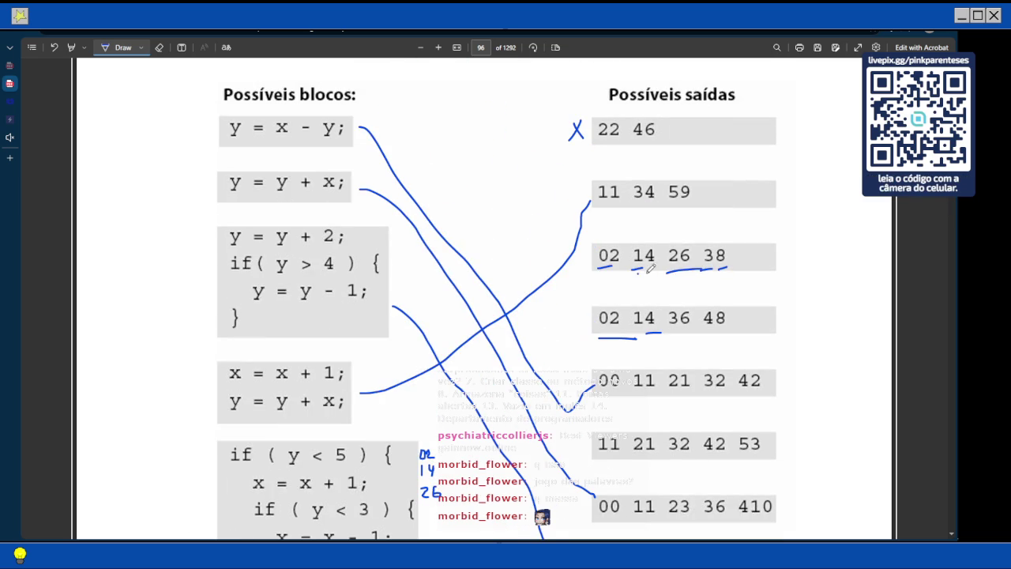
{"action": "left_click_drag", "start_coordinate": [455, 345], "coordinate": [602, 108]}
{"action": "scroll", "coordinate": [574, 192], "scroll_direction": "up", "scroll_amount": 3}
{"action": "scroll", "coordinate": [571, 206], "scroll_direction": "down", "scroll_amount": 1}
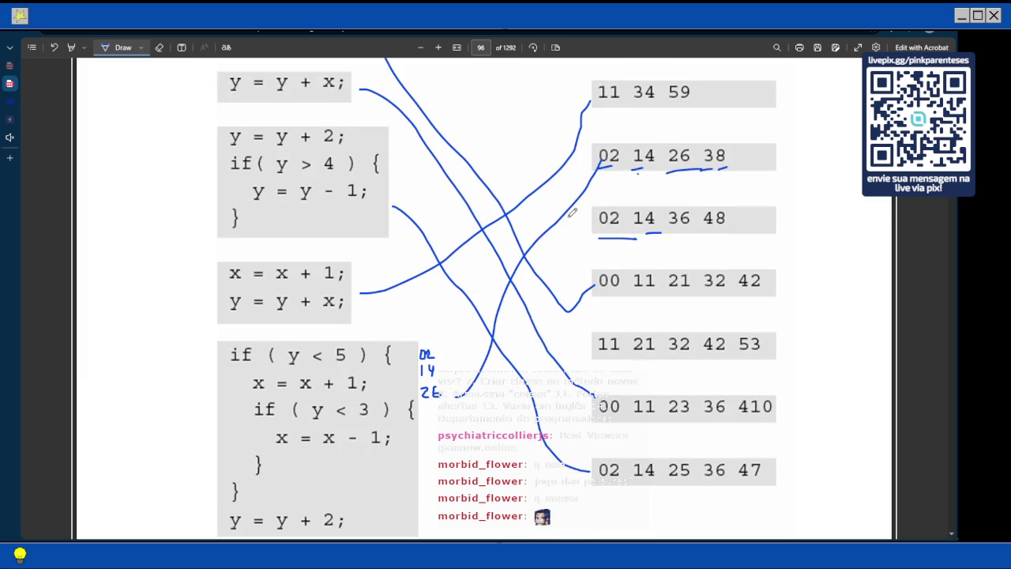
{"action": "scroll", "coordinate": [571, 213], "scroll_direction": "down", "scroll_amount": 1}
{"action": "scroll", "coordinate": [566, 218], "scroll_direction": "up", "scroll_amount": 1}
{"action": "scroll", "coordinate": [568, 222], "scroll_direction": "up", "scroll_amount": 2}
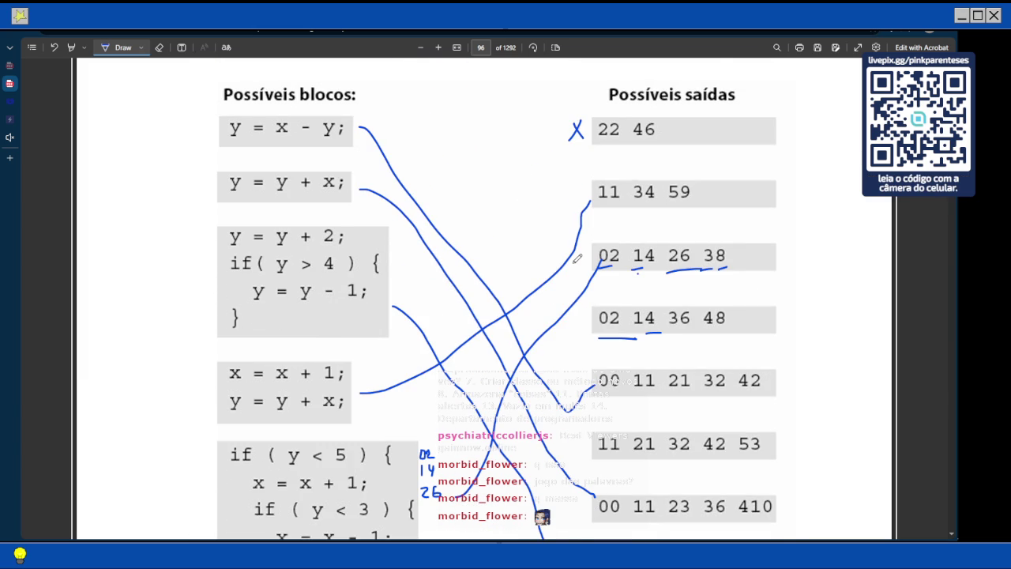
{"action": "scroll", "coordinate": [577, 258], "scroll_direction": "down", "scroll_amount": 5}
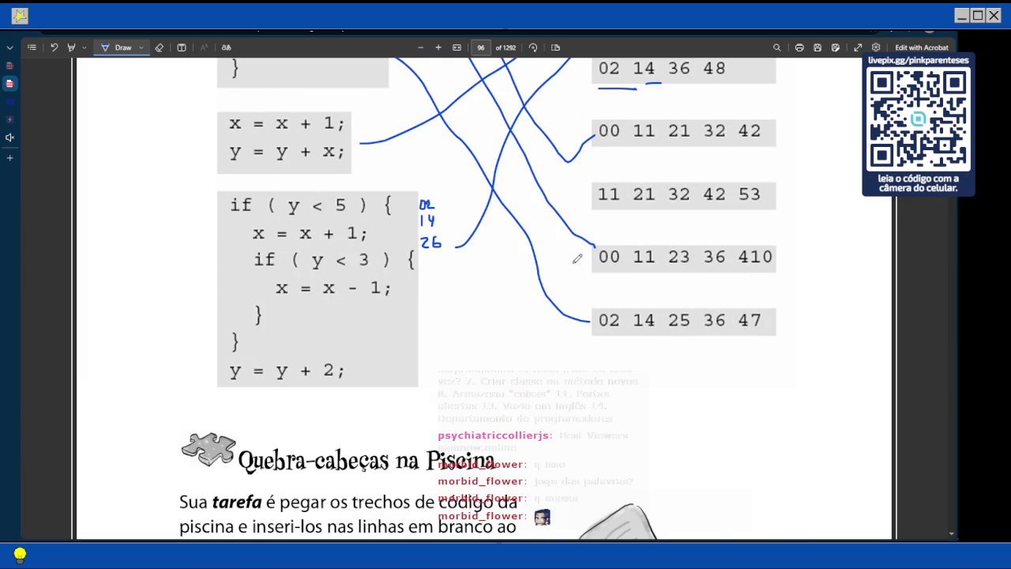
{"action": "scroll", "coordinate": [578, 259], "scroll_direction": "down", "scroll_amount": 1}
{"action": "scroll", "coordinate": [578, 259], "scroll_direction": "up", "scroll_amount": 15}
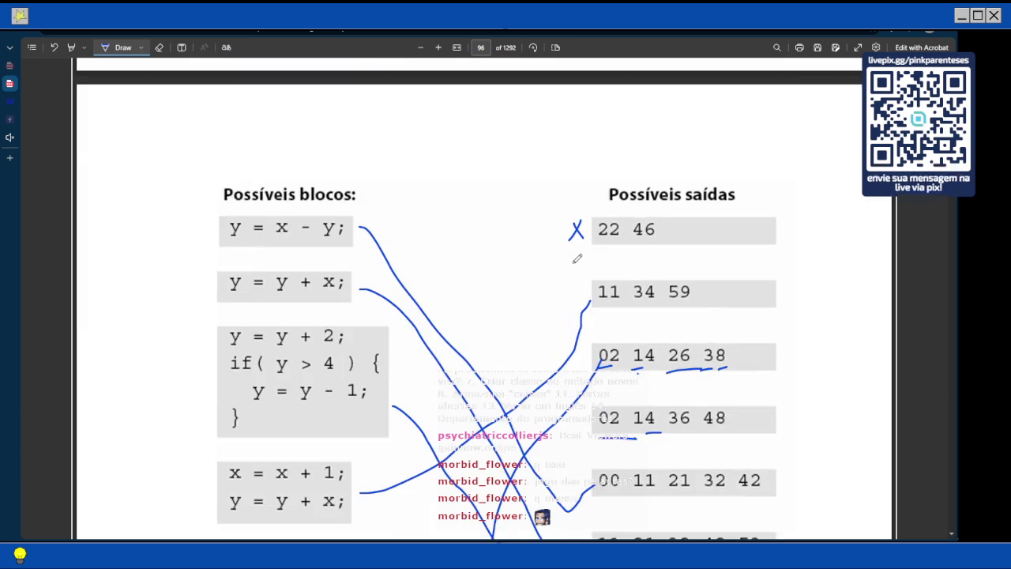
{"action": "scroll", "coordinate": [577, 258], "scroll_direction": "down", "scroll_amount": 15}
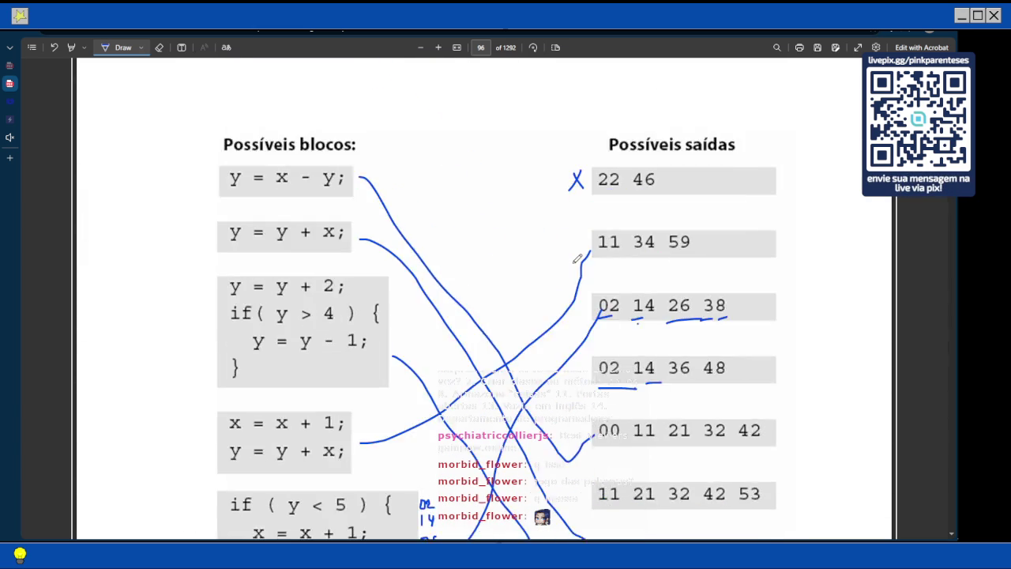
Exit Draw mode and scroll down to the Quebra-cabeças na Piscina pool puzzle instructions
{"action": "key", "text": "Escape"}
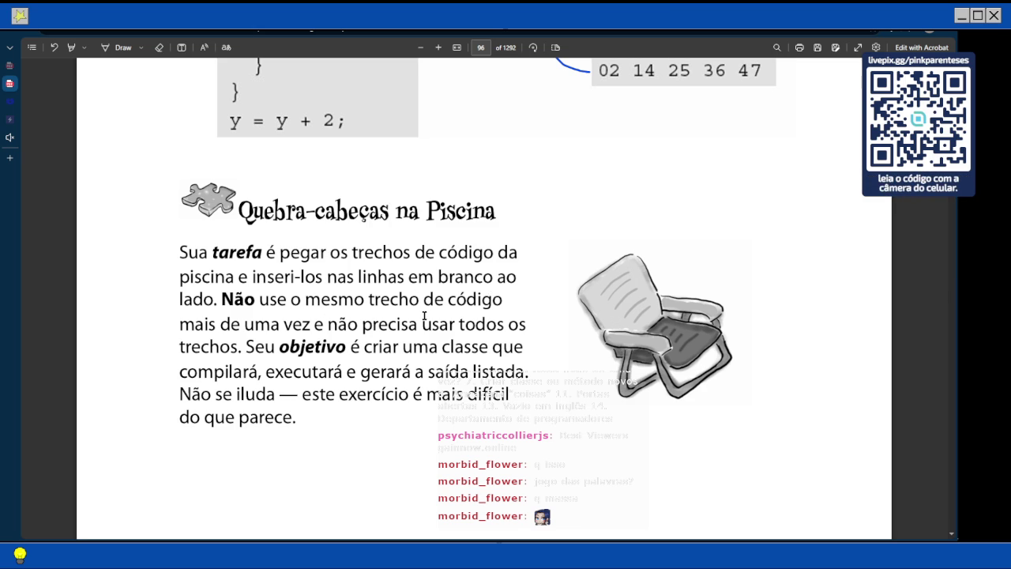
{"action": "scroll", "coordinate": [425, 317], "scroll_direction": "down", "scroll_amount": 3}
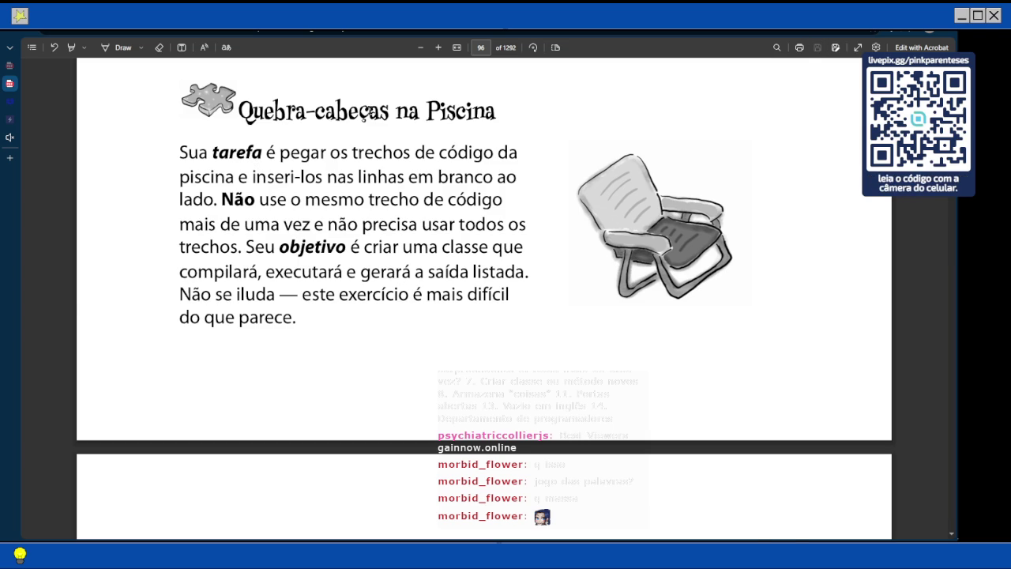
{"action": "scroll", "coordinate": [369, 111], "scroll_direction": "down", "scroll_amount": 5}
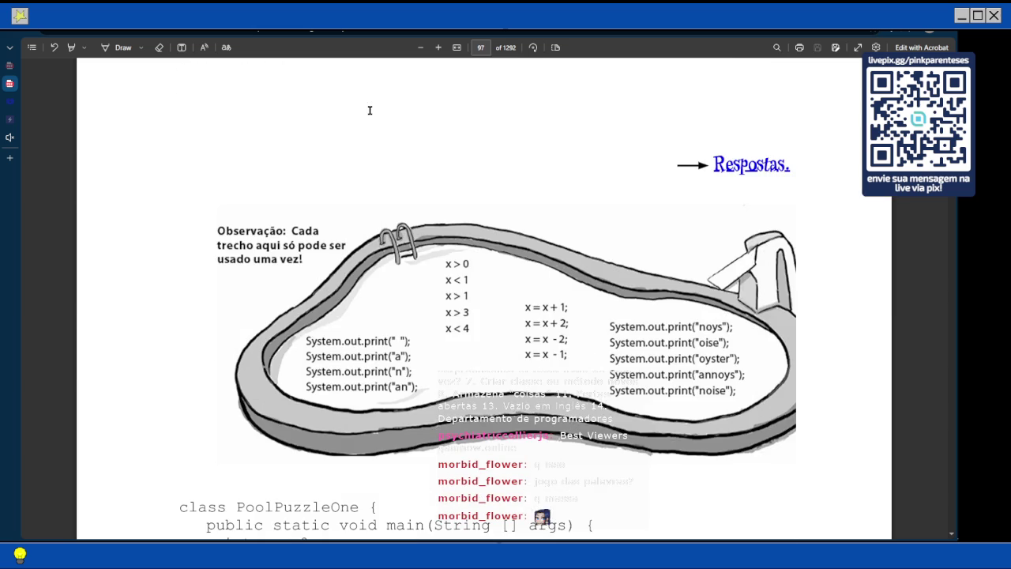
{"action": "scroll", "coordinate": [350, 228], "scroll_direction": "down", "scroll_amount": 3}
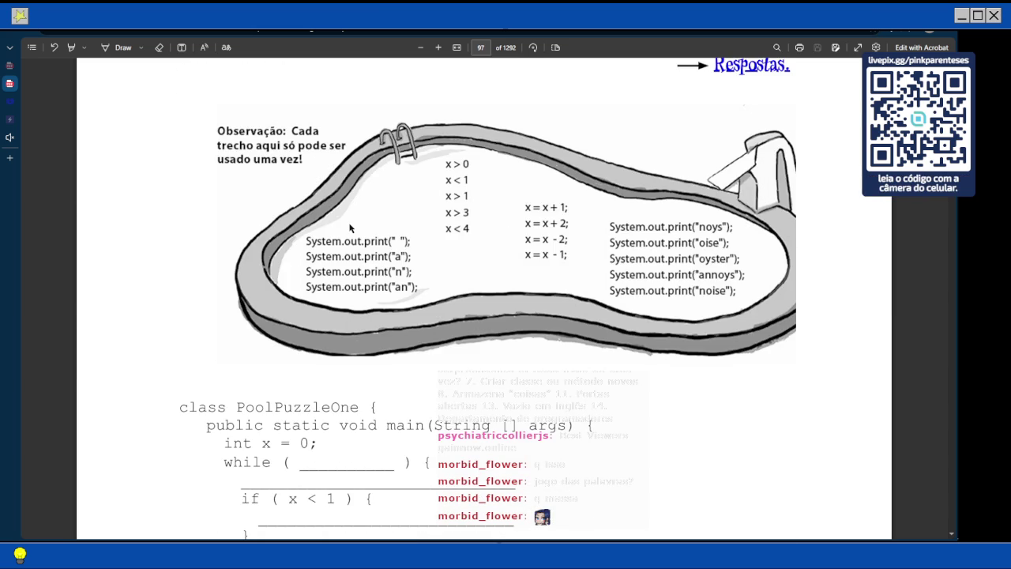
{"action": "scroll", "coordinate": [350, 227], "scroll_direction": "up", "scroll_amount": 1}
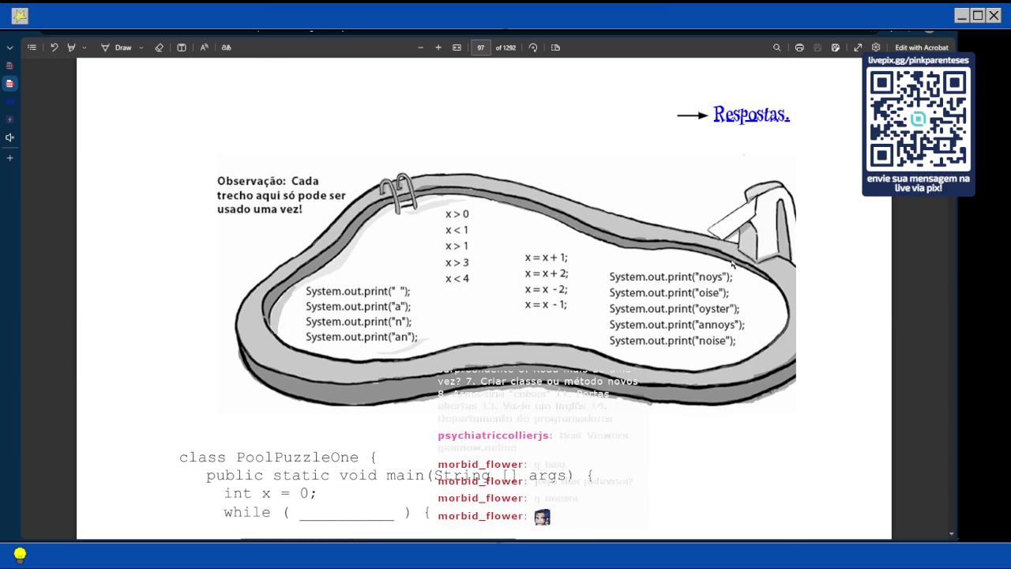
{"action": "scroll", "coordinate": [732, 263], "scroll_direction": "down", "scroll_amount": 3}
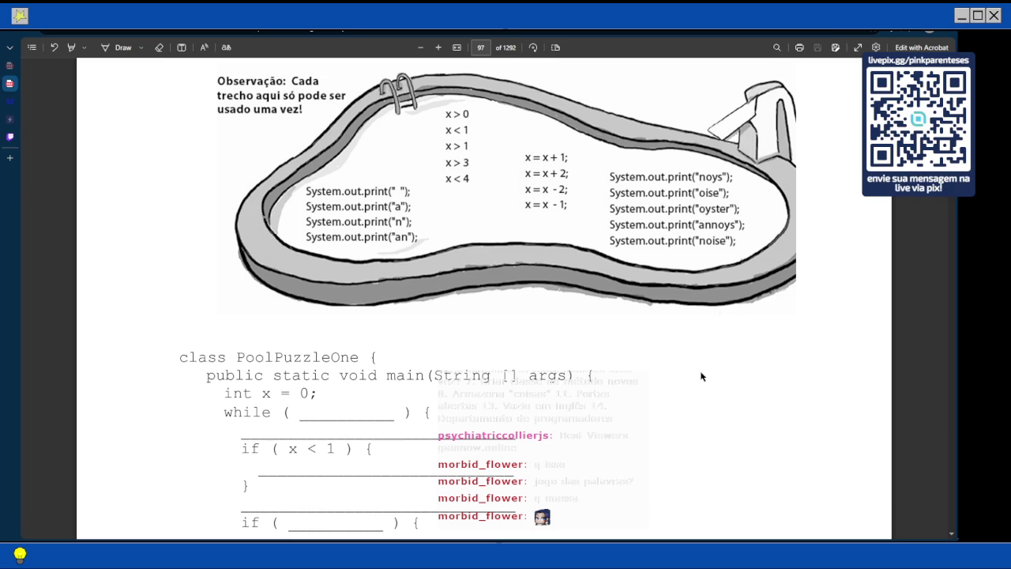
{"action": "scroll", "coordinate": [701, 377], "scroll_direction": "down", "scroll_amount": 5}
{"action": "scroll", "coordinate": [701, 377], "scroll_direction": "down", "scroll_amount": 3}
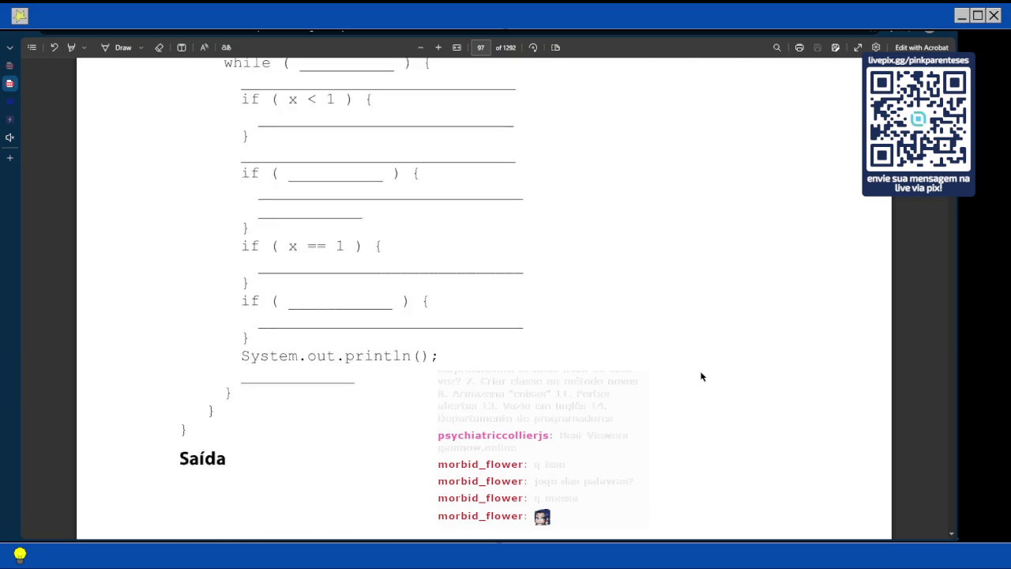
{"action": "scroll", "coordinate": [700, 377], "scroll_direction": "down", "scroll_amount": 4}
{"action": "scroll", "coordinate": [700, 377], "scroll_direction": "down", "scroll_amount": 5}
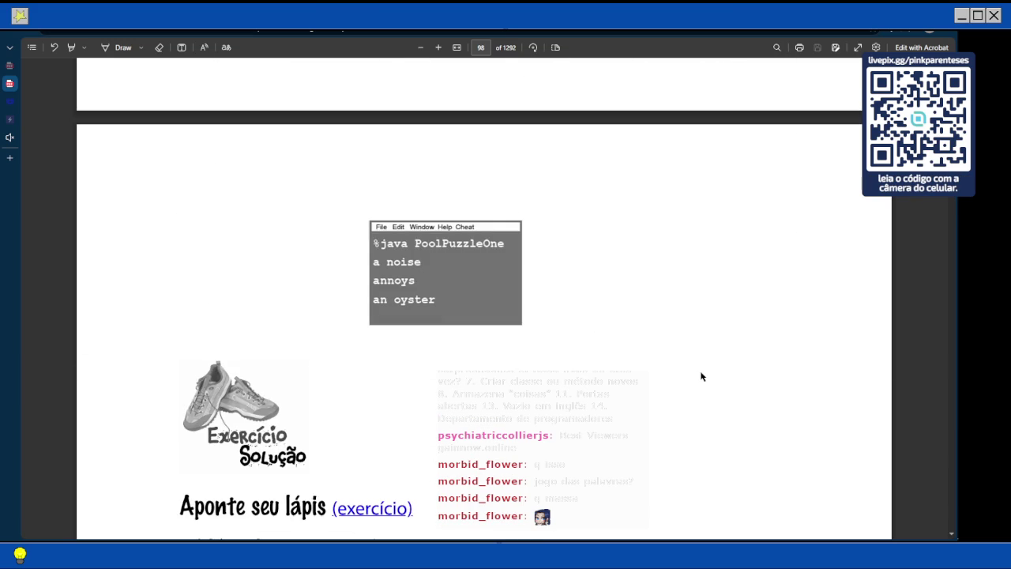
{"action": "scroll", "coordinate": [700, 377], "scroll_direction": "up", "scroll_amount": 2}
{"action": "scroll", "coordinate": [701, 376], "scroll_direction": "up", "scroll_amount": 14}
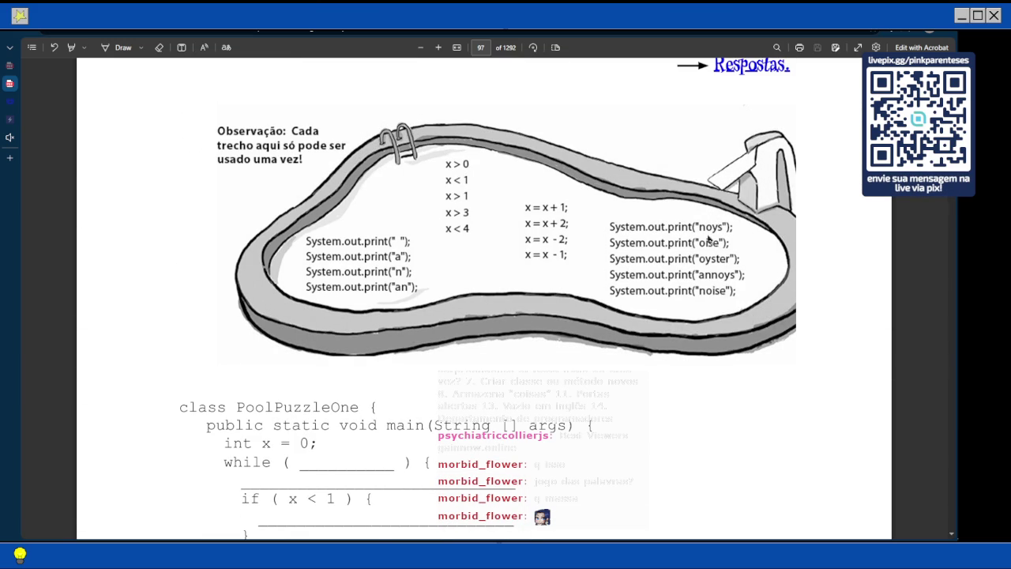
{"action": "scroll", "coordinate": [709, 239], "scroll_direction": "down", "scroll_amount": 5}
{"action": "scroll", "coordinate": [709, 239], "scroll_direction": "down", "scroll_amount": 5}
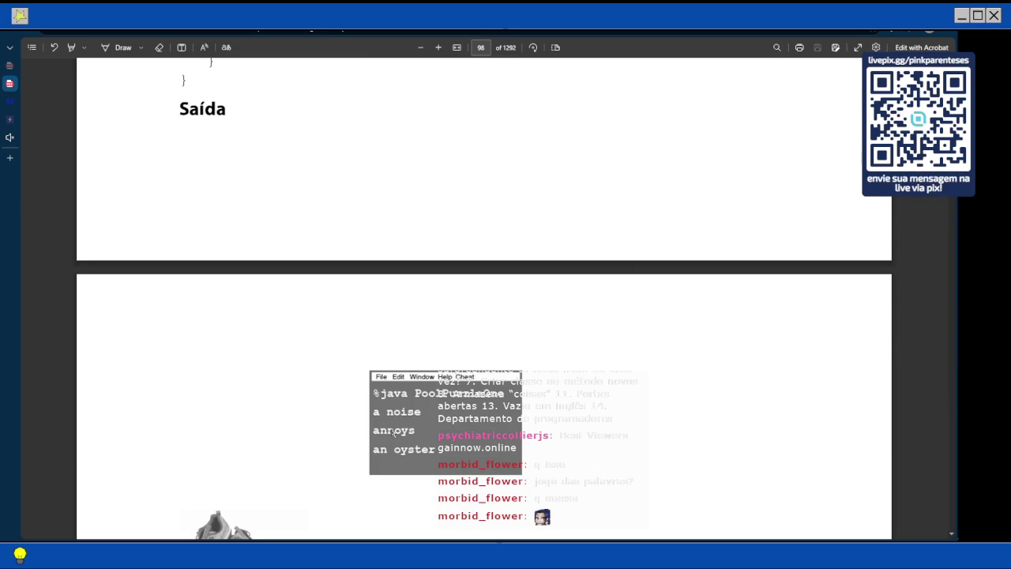
{"action": "scroll", "coordinate": [442, 408], "scroll_direction": "up", "scroll_amount": 10}
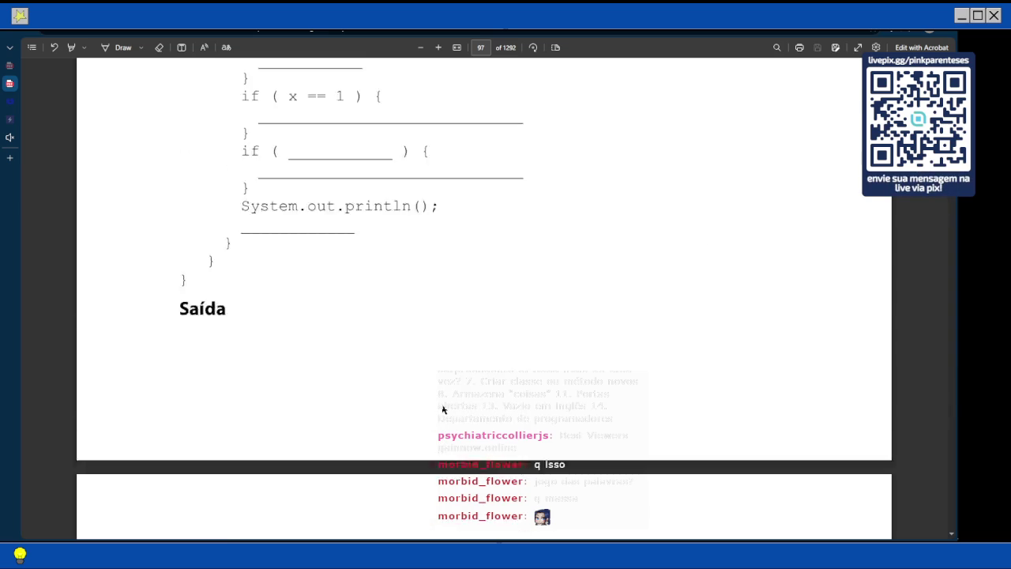
{"action": "scroll", "coordinate": [442, 409], "scroll_direction": "down", "scroll_amount": 3}
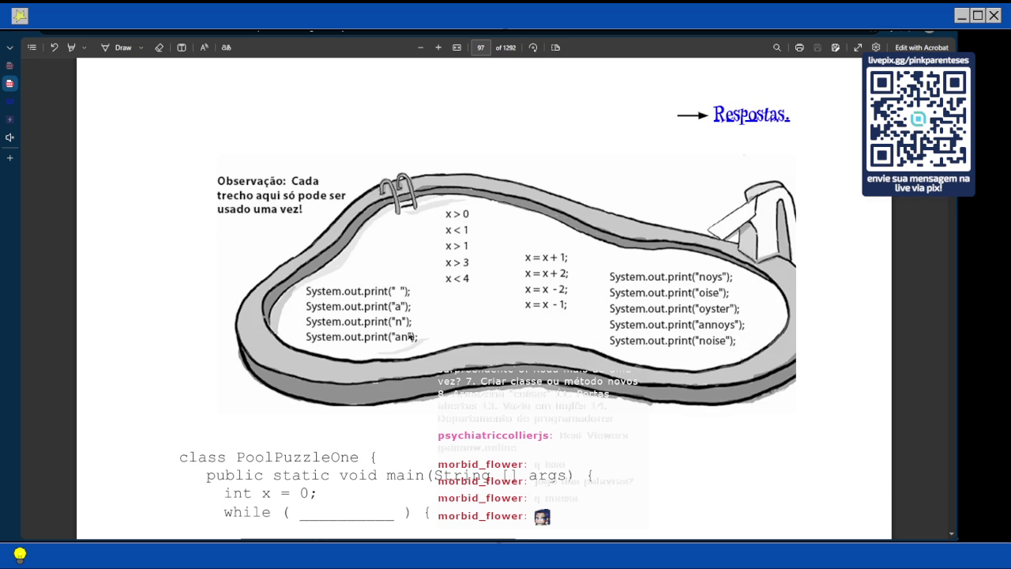
{"action": "key", "text": "Right"}
{"action": "scroll", "coordinate": [412, 329], "scroll_direction": "up", "scroll_amount": 5}
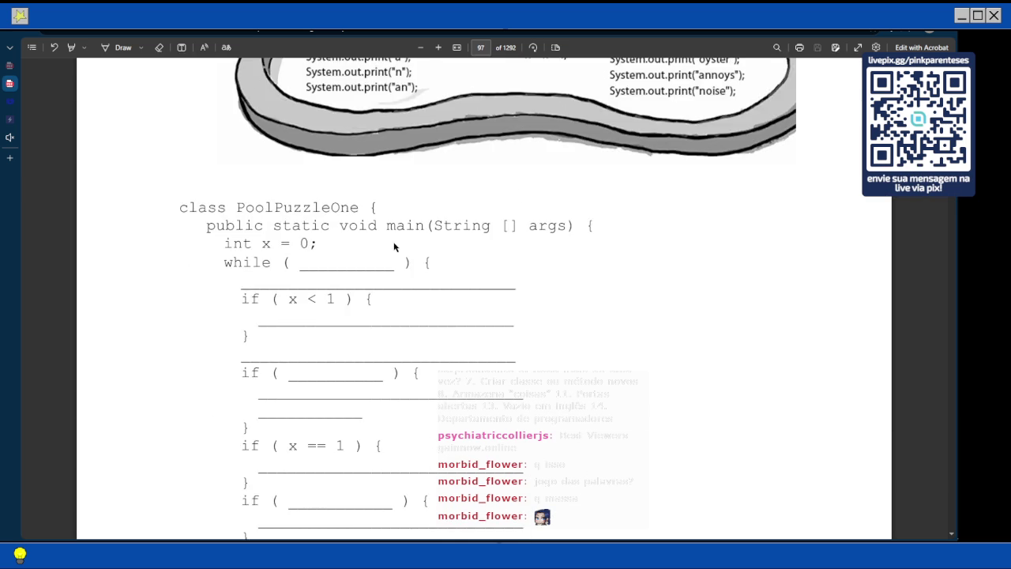
{"action": "scroll", "coordinate": [395, 247], "scroll_direction": "down", "scroll_amount": 5}
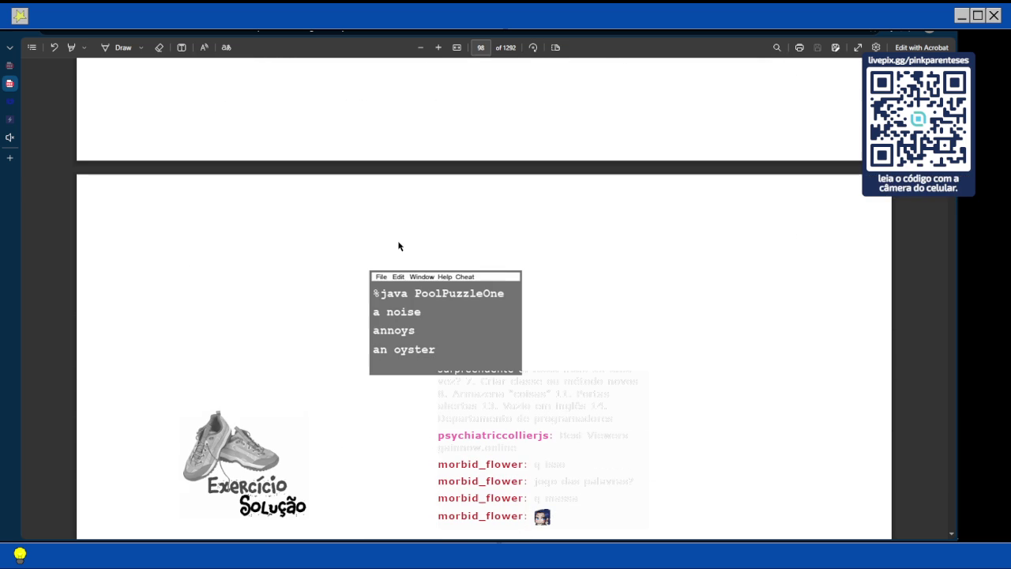
{"action": "scroll", "coordinate": [399, 339], "scroll_direction": "up", "scroll_amount": 5}
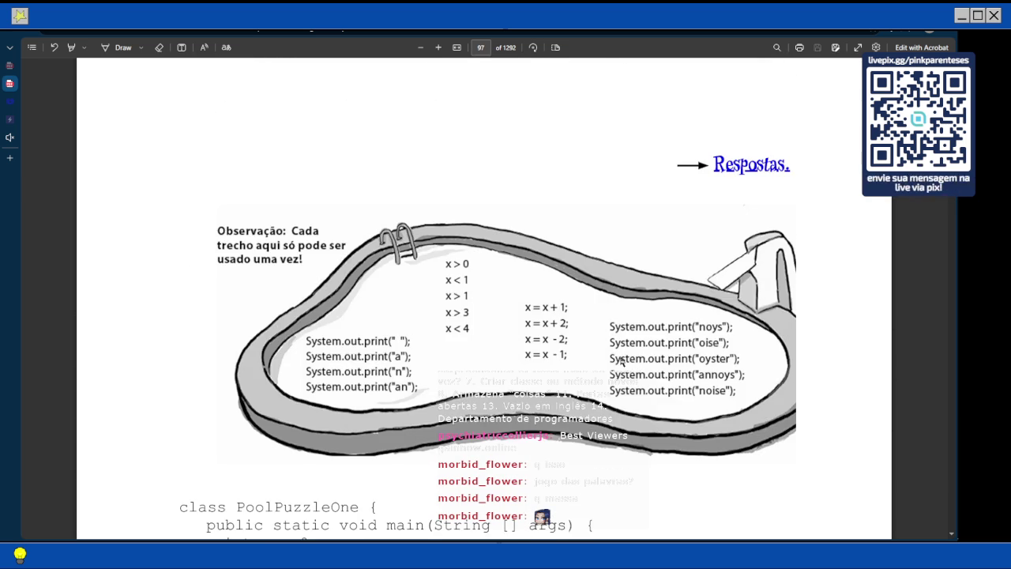
{"action": "scroll", "coordinate": [401, 392], "scroll_direction": "down", "scroll_amount": 3}
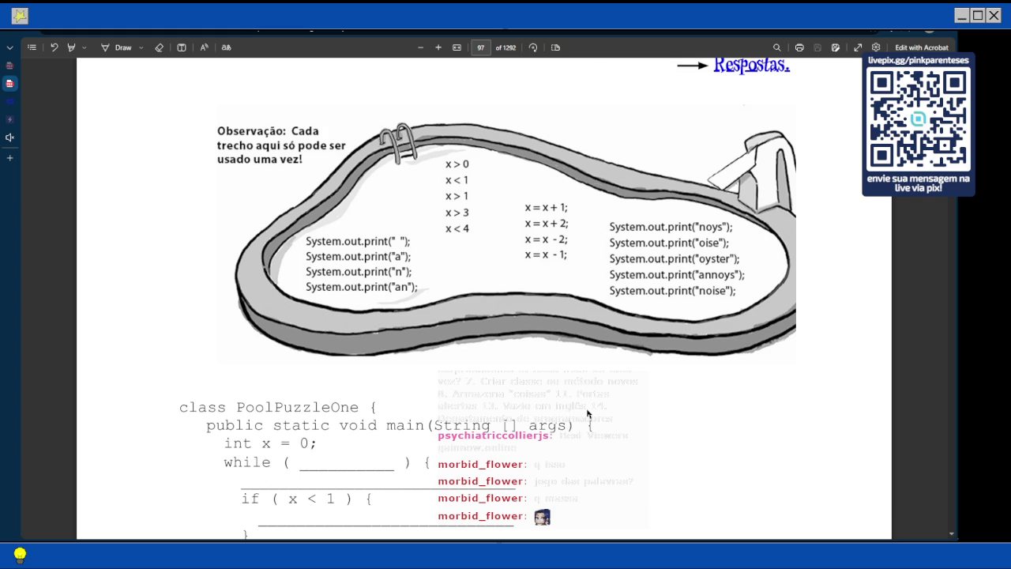
{"action": "scroll", "coordinate": [587, 412], "scroll_direction": "down", "scroll_amount": 3}
{"action": "scroll", "coordinate": [587, 412], "scroll_direction": "up", "scroll_amount": 3}
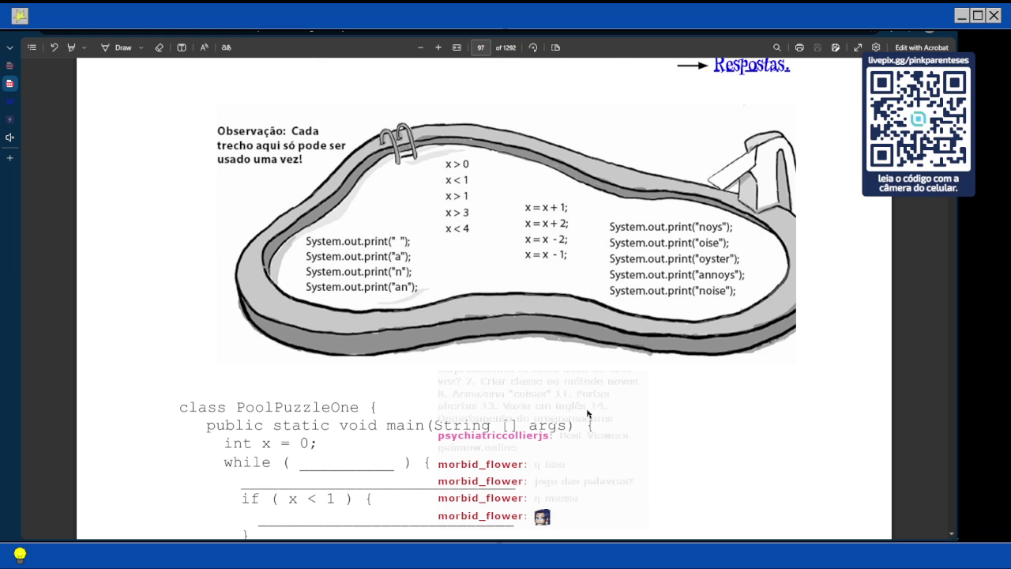
{"action": "scroll", "coordinate": [587, 412], "scroll_direction": "down", "scroll_amount": 3}
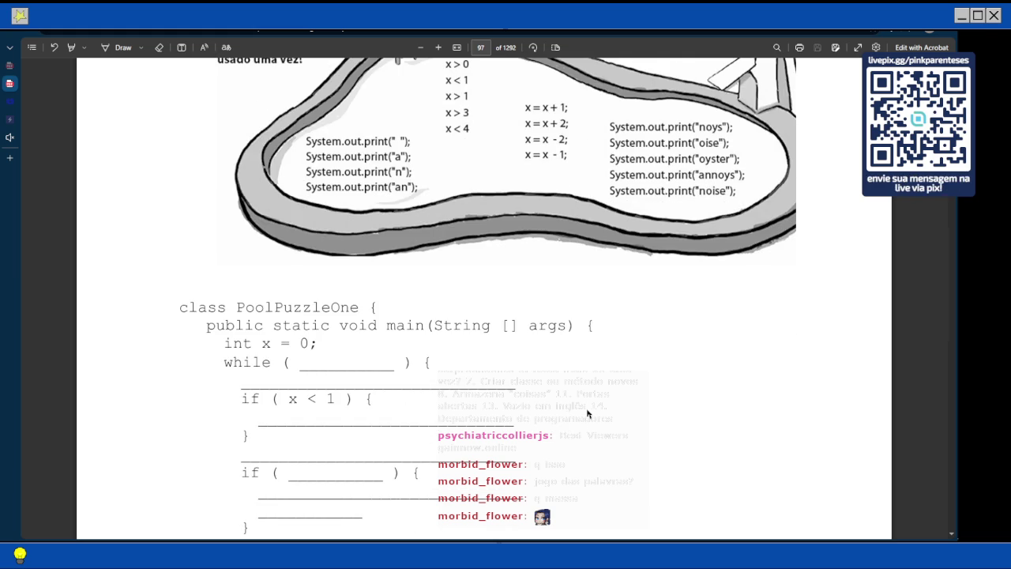
{"action": "scroll", "coordinate": [587, 413], "scroll_direction": "up", "scroll_amount": 3}
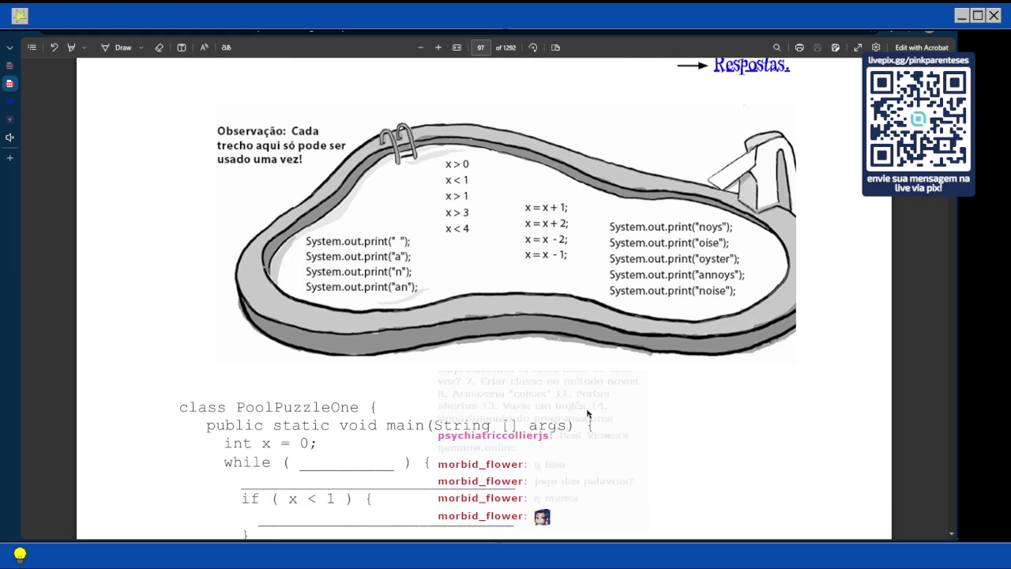
{"action": "scroll", "coordinate": [587, 412], "scroll_direction": "down", "scroll_amount": 3}
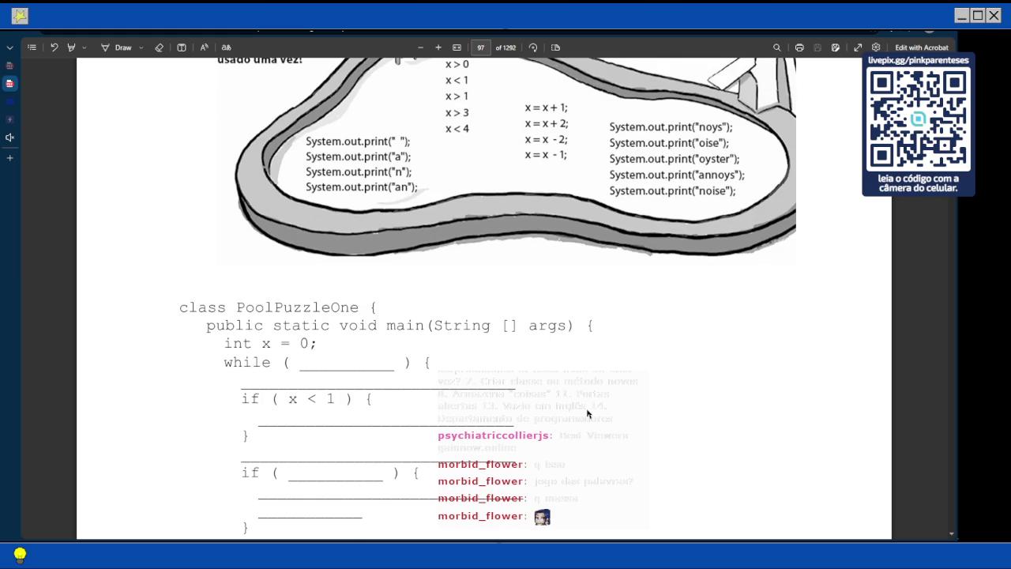
{"action": "scroll", "coordinate": [587, 413], "scroll_direction": "down", "scroll_amount": 5}
{"action": "scroll", "coordinate": [587, 412], "scroll_direction": "down", "scroll_amount": 3}
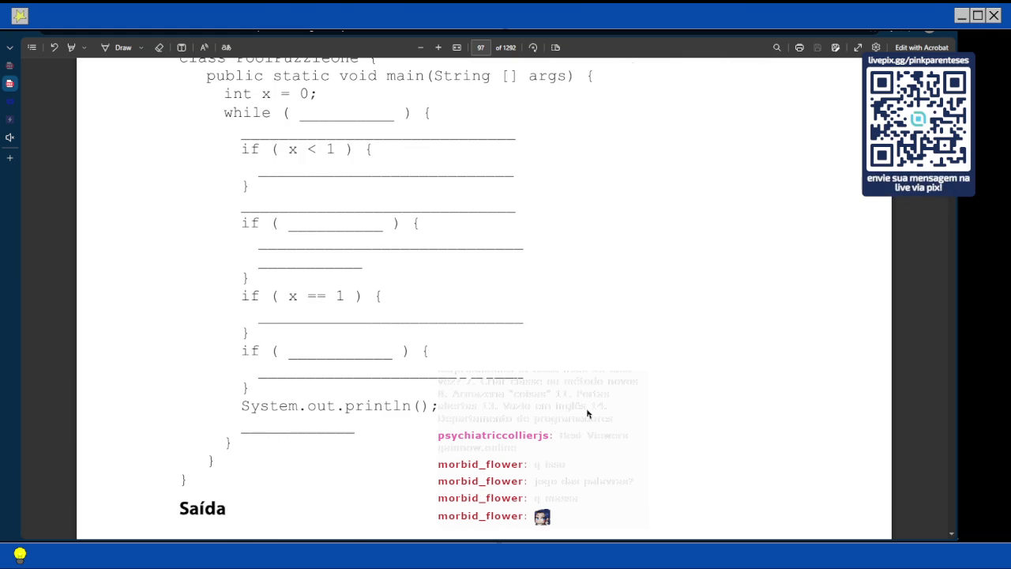
{"action": "scroll", "coordinate": [587, 413], "scroll_direction": "up", "scroll_amount": 3}
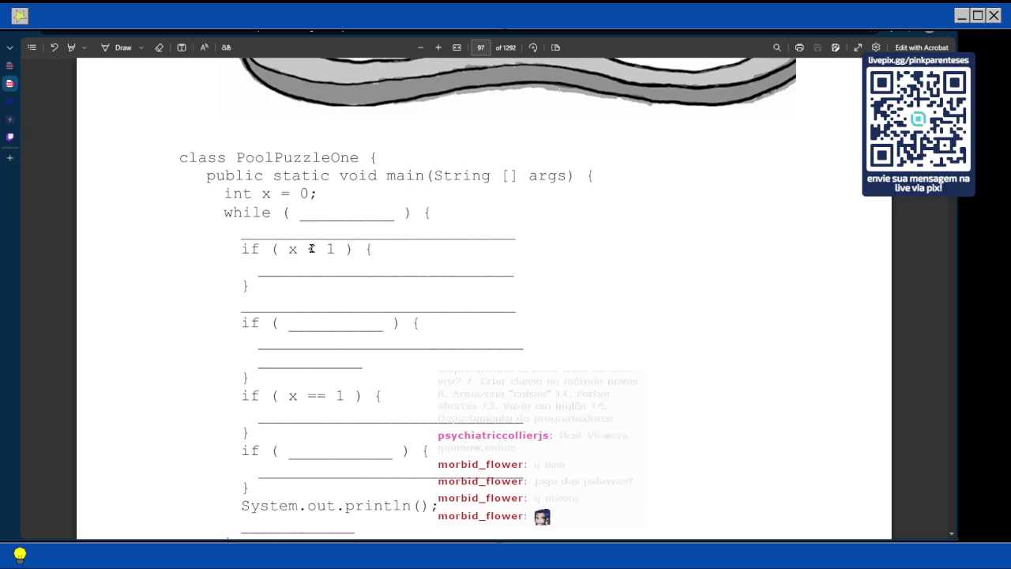
{"action": "scroll", "coordinate": [312, 248], "scroll_direction": "down", "scroll_amount": 2}
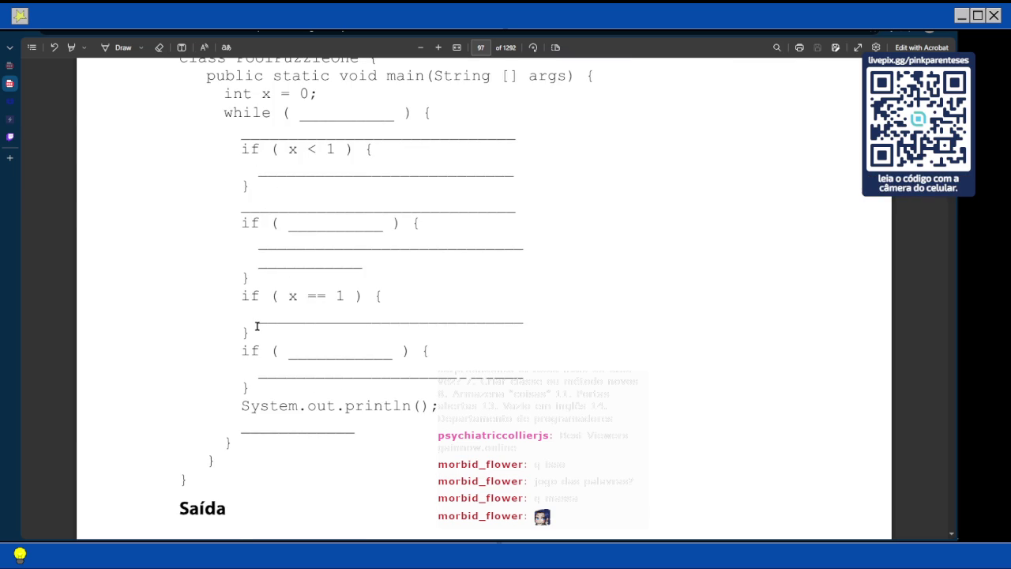
{"action": "scroll", "coordinate": [257, 326], "scroll_direction": "up", "scroll_amount": 8}
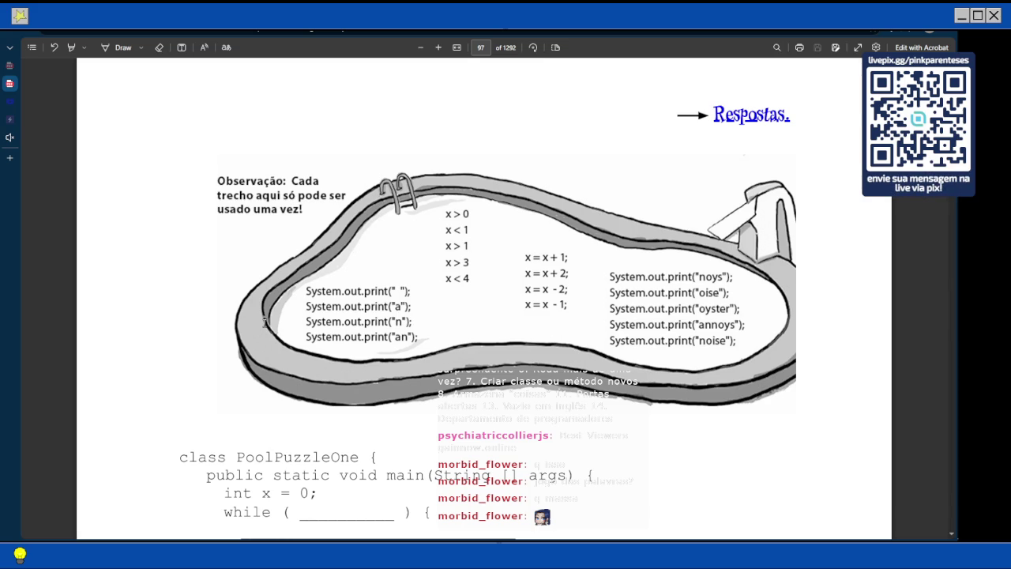
{"action": "scroll", "coordinate": [266, 323], "scroll_direction": "down", "scroll_amount": 3}
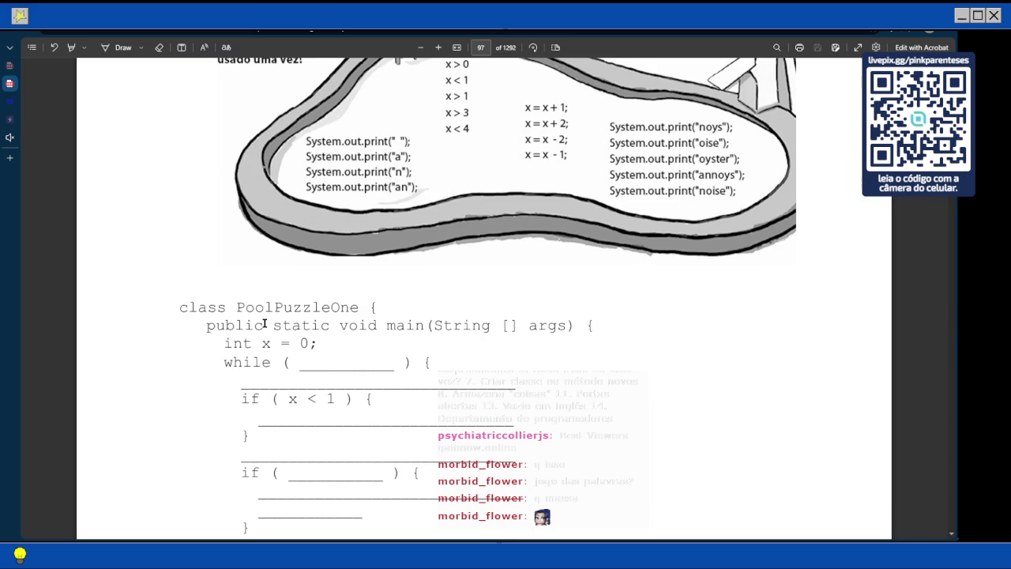
{"action": "scroll", "coordinate": [267, 315], "scroll_direction": "up", "scroll_amount": 1}
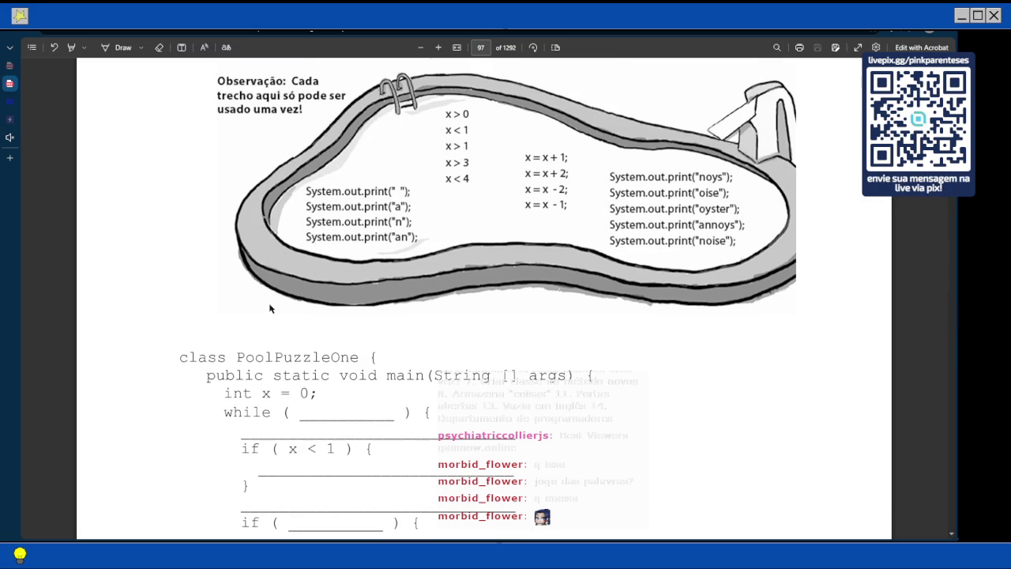
{"action": "scroll", "coordinate": [270, 269], "scroll_direction": "down", "scroll_amount": 6}
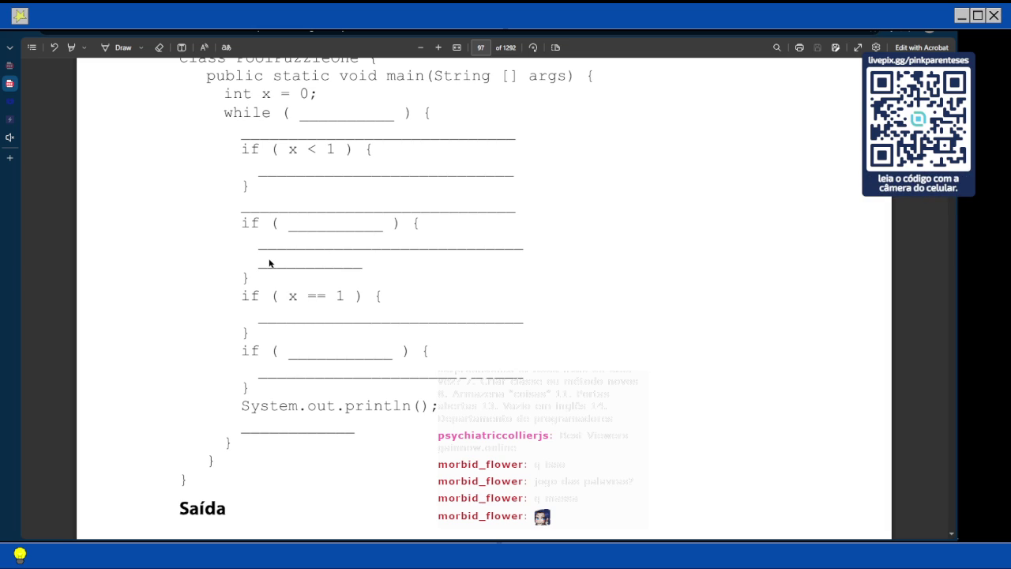
{"action": "scroll", "coordinate": [268, 263], "scroll_direction": "up", "scroll_amount": 3}
{"action": "scroll", "coordinate": [269, 263], "scroll_direction": "up", "scroll_amount": 1}
{"action": "scroll", "coordinate": [268, 263], "scroll_direction": "up", "scroll_amount": 1}
{"action": "scroll", "coordinate": [269, 263], "scroll_direction": "down", "scroll_amount": 5}
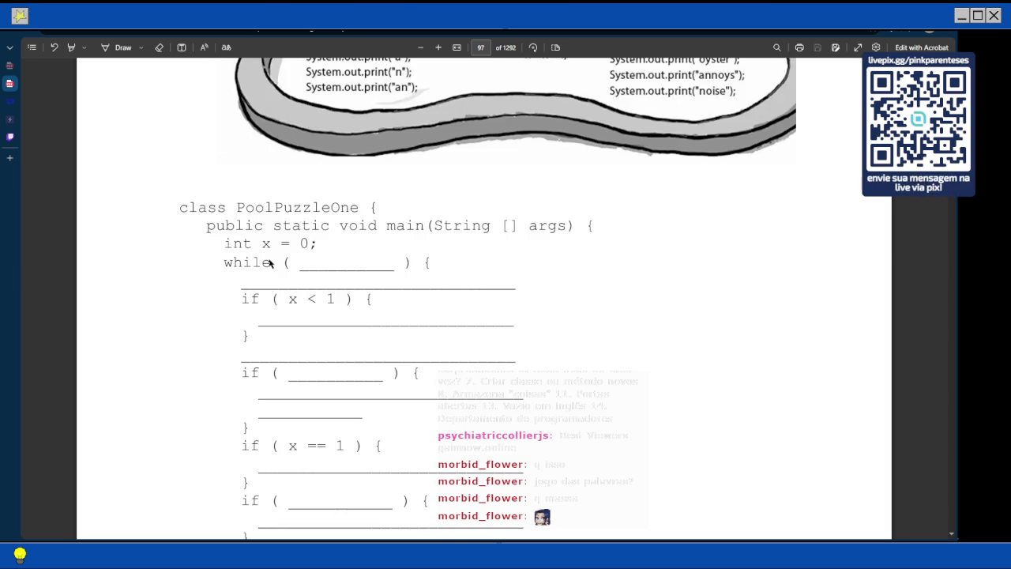
{"action": "scroll", "coordinate": [269, 263], "scroll_direction": "up", "scroll_amount": 3}
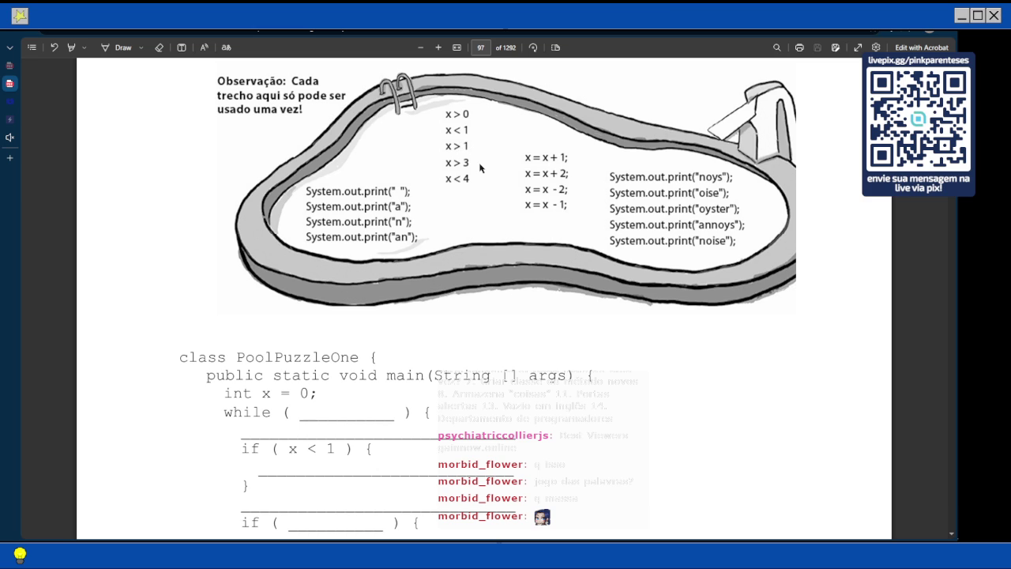
{"action": "scroll", "coordinate": [479, 168], "scroll_direction": "down", "scroll_amount": 3}
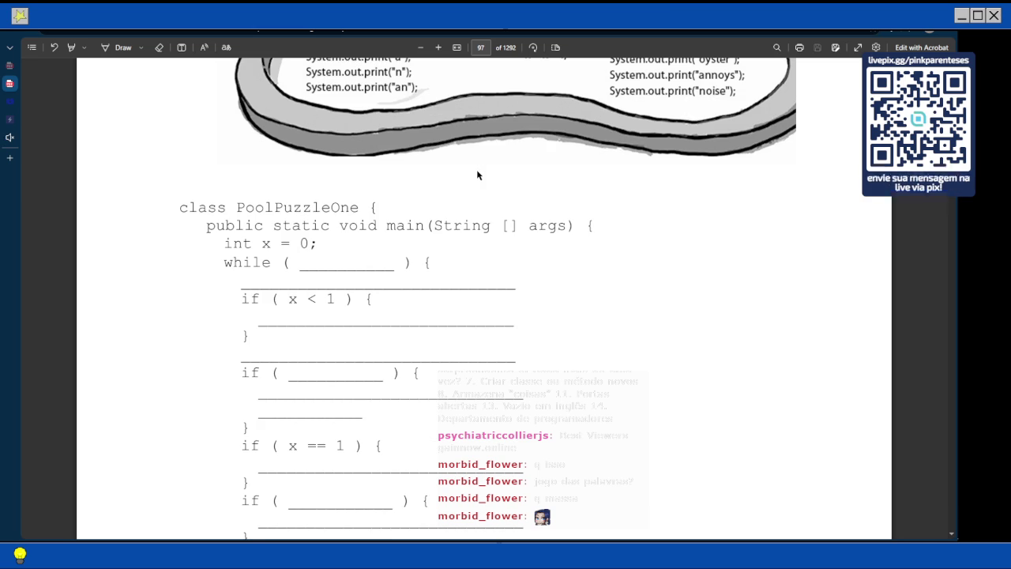
{"action": "scroll", "coordinate": [476, 174], "scroll_direction": "up", "scroll_amount": 4}
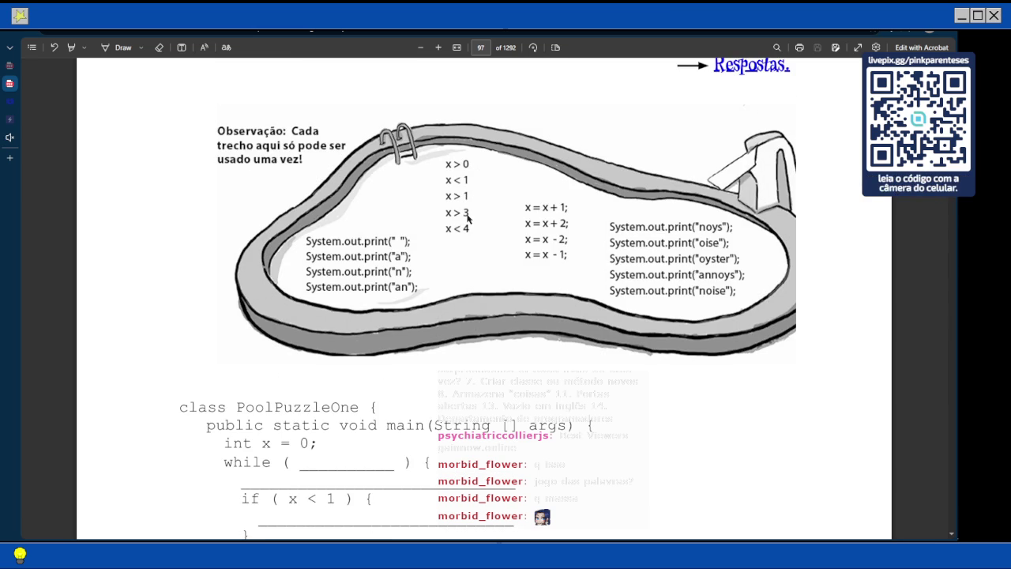
{"action": "scroll", "coordinate": [467, 217], "scroll_direction": "down", "scroll_amount": 4}
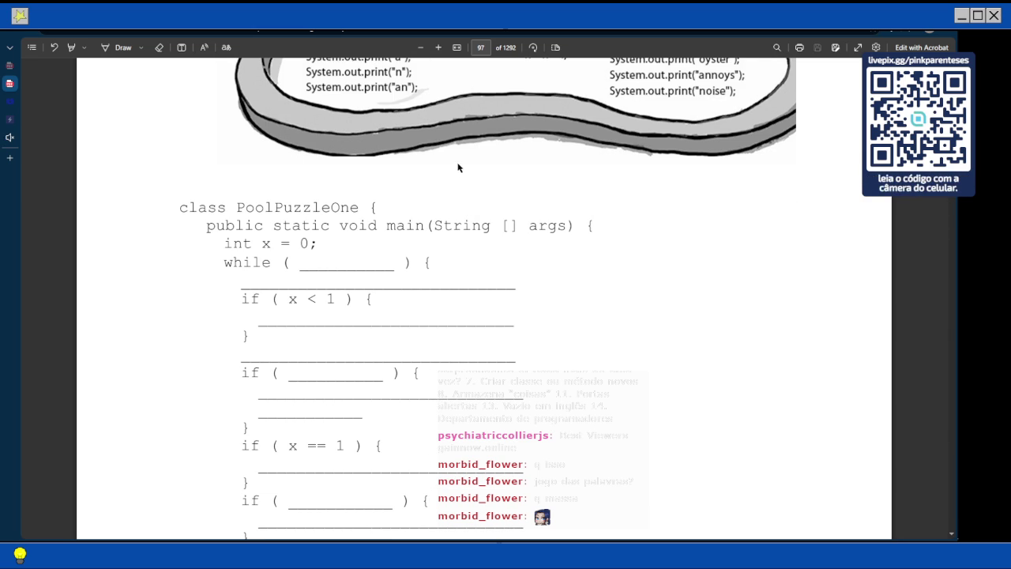
Move to page 98 to view PoolPuzzleOne's output 'a noise / annoys / an oyster'
{"action": "double_click", "coordinate": [292, 299]}
{"action": "scroll", "coordinate": [345, 301], "scroll_direction": "down", "scroll_amount": 5}
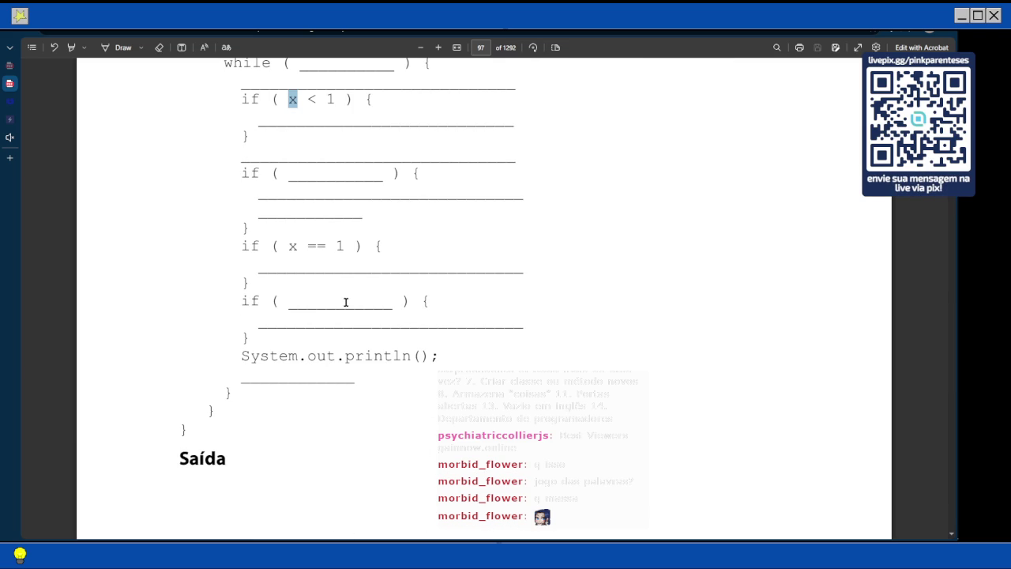
{"action": "scroll", "coordinate": [345, 301], "scroll_direction": "up", "scroll_amount": 9}
{"action": "scroll", "coordinate": [345, 301], "scroll_direction": "up", "scroll_amount": 1}
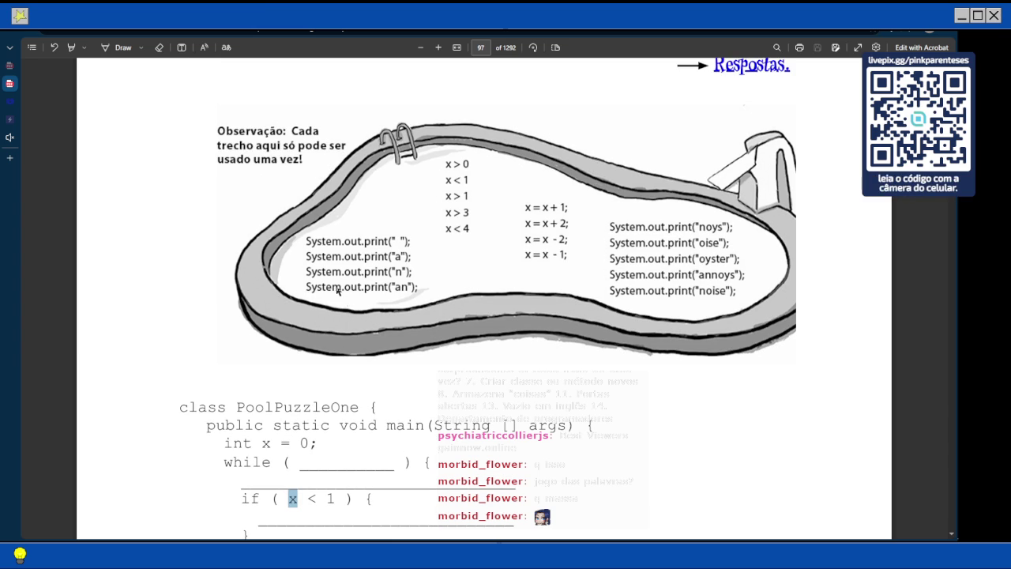
{"action": "scroll", "coordinate": [346, 301], "scroll_direction": "down", "scroll_amount": 18}
{"action": "scroll", "coordinate": [336, 307], "scroll_direction": "down", "scroll_amount": 5}
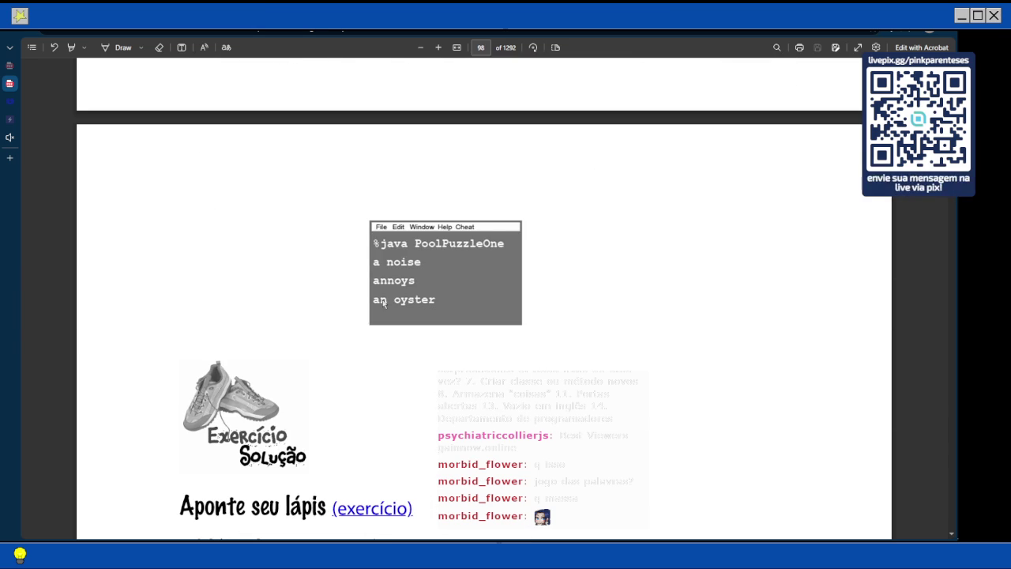
{"action": "scroll", "coordinate": [386, 286], "scroll_direction": "up", "scroll_amount": 11}
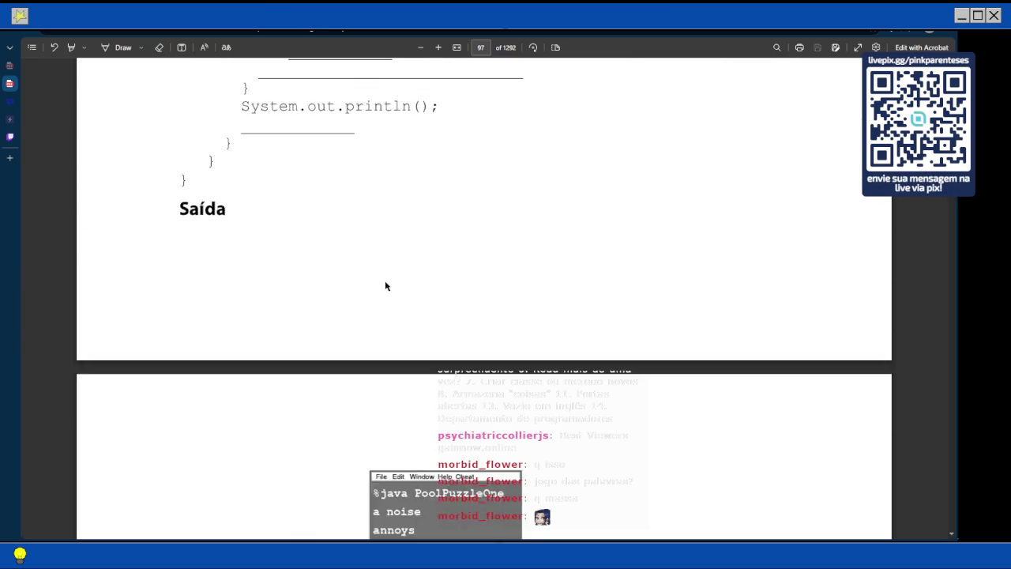
{"action": "scroll", "coordinate": [343, 308], "scroll_direction": "down", "scroll_amount": 13}
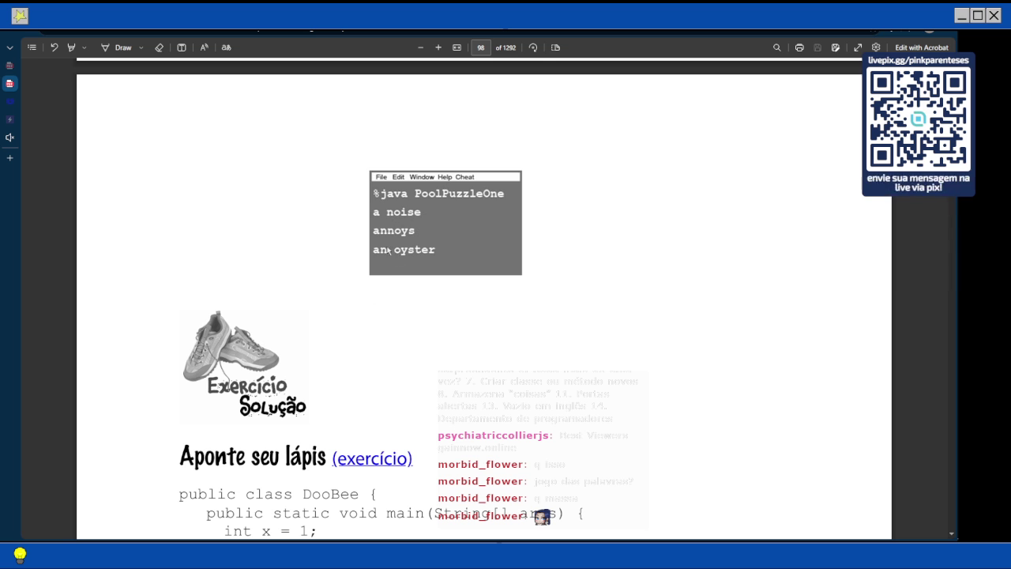
{"action": "scroll", "coordinate": [386, 253], "scroll_direction": "up", "scroll_amount": 10}
{"action": "scroll", "coordinate": [386, 253], "scroll_direction": "up", "scroll_amount": 3}
{"action": "scroll", "coordinate": [386, 253], "scroll_direction": "up", "scroll_amount": 15}
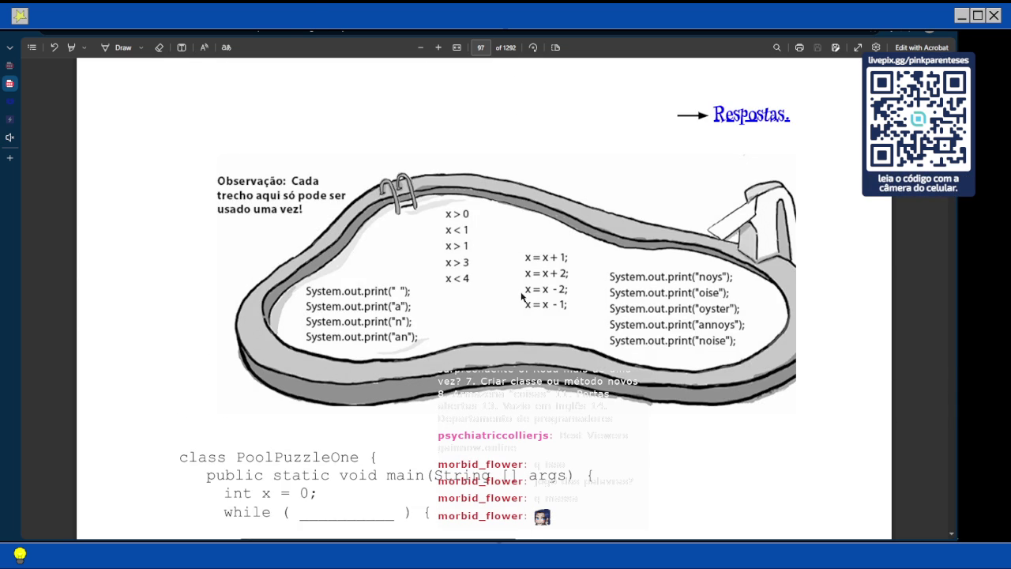
{"action": "scroll", "coordinate": [522, 297], "scroll_direction": "down", "scroll_amount": 5}
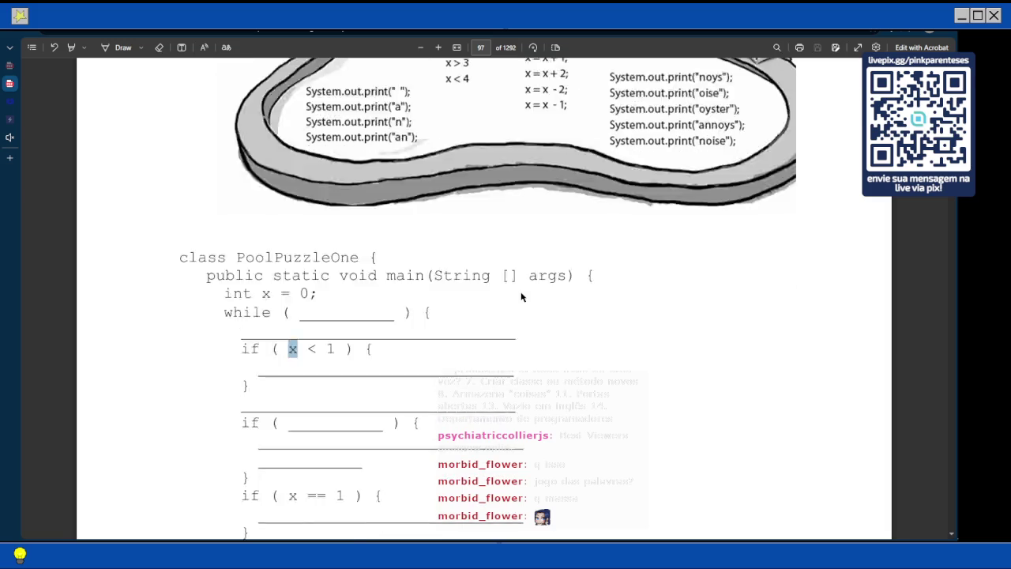
{"action": "scroll", "coordinate": [522, 293], "scroll_direction": "up", "scroll_amount": 3}
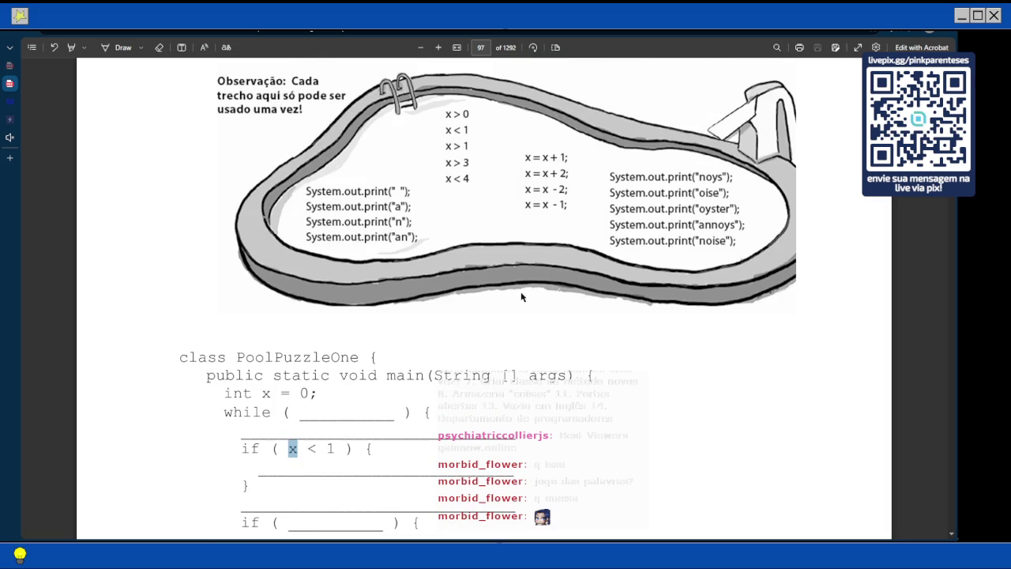
{"action": "scroll", "coordinate": [522, 296], "scroll_direction": "down", "scroll_amount": 15}
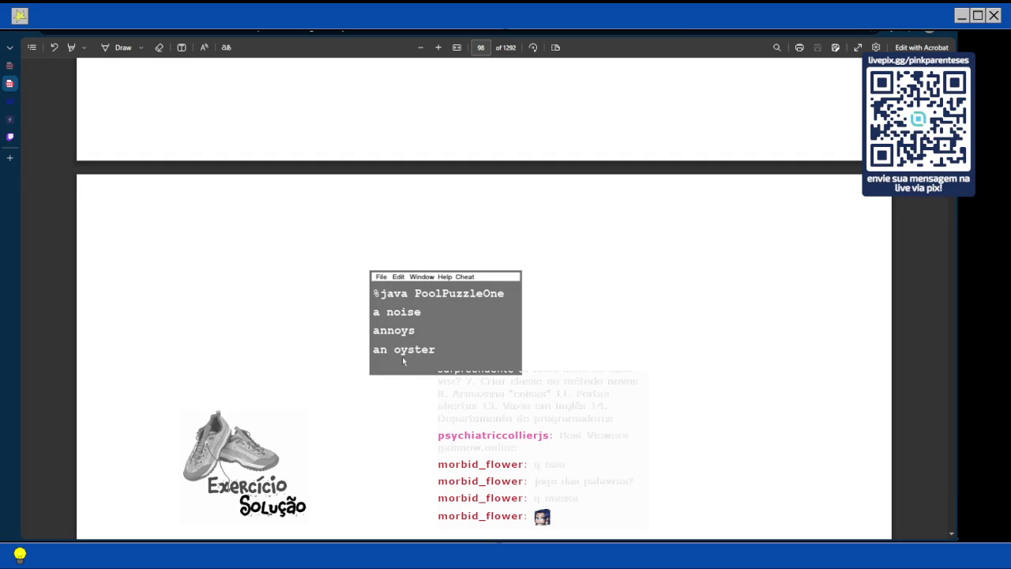
Return to page 97 showing the pool snippets above the unfilled PoolPuzzleOne code
{"action": "scroll", "coordinate": [402, 356], "scroll_direction": "up", "scroll_amount": 10}
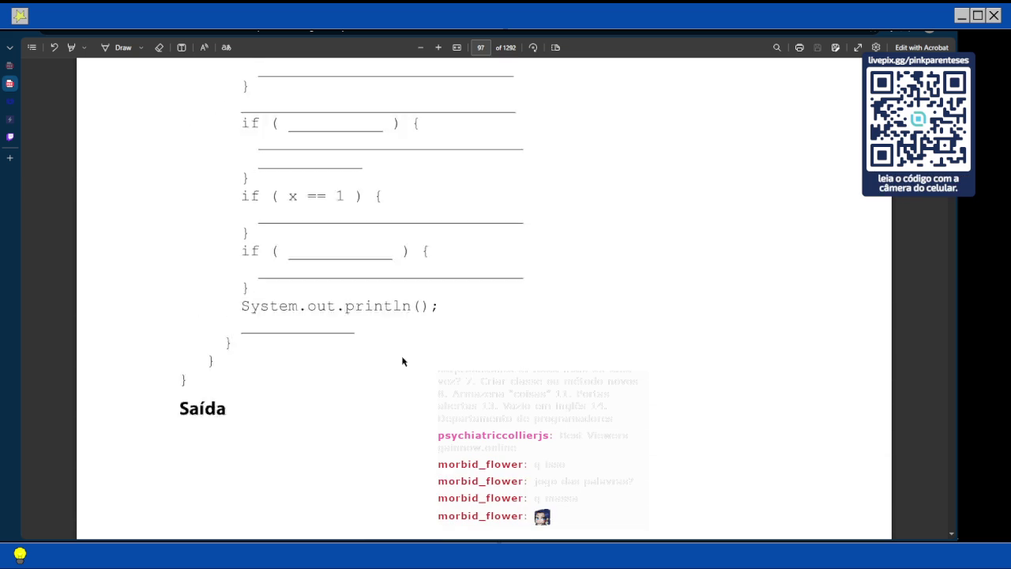
{"action": "scroll", "coordinate": [402, 361], "scroll_direction": "down", "scroll_amount": 5}
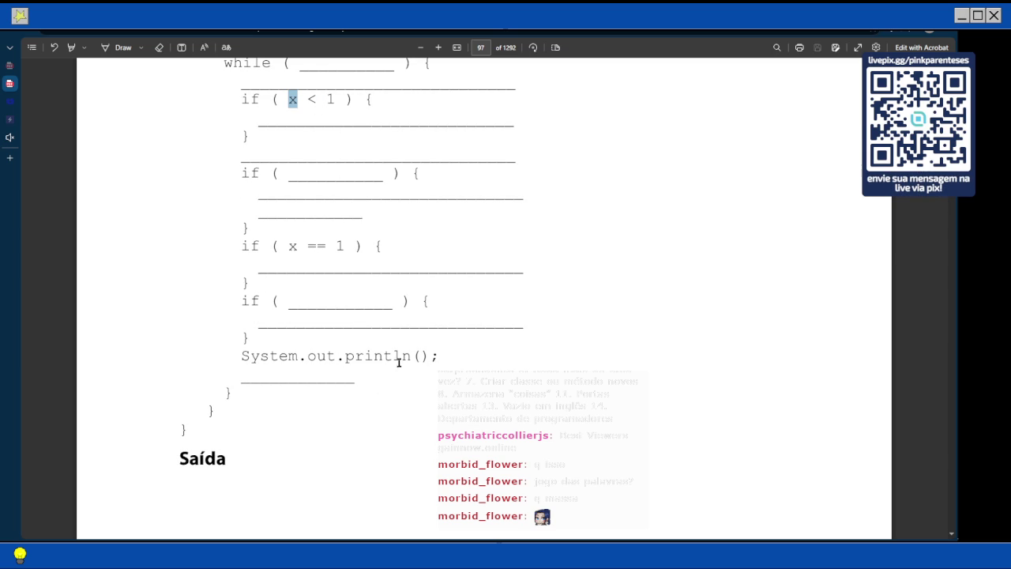
{"action": "scroll", "coordinate": [393, 371], "scroll_direction": "up", "scroll_amount": 8}
{"action": "scroll", "coordinate": [411, 355], "scroll_direction": "down", "scroll_amount": 3}
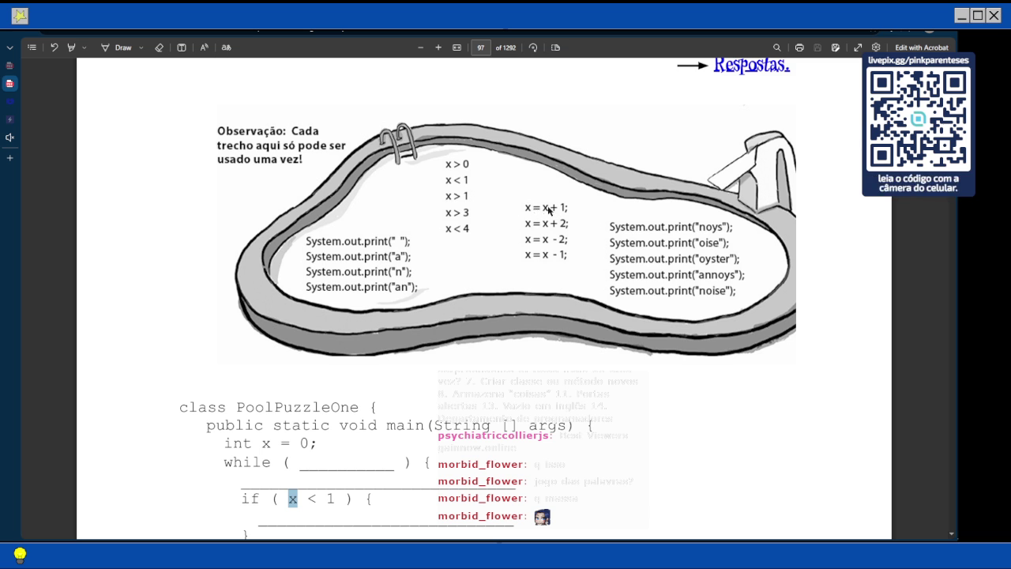
Add the text x = x + 1; on the blank line below System.out.println();
{"action": "scroll", "coordinate": [537, 215], "scroll_direction": "down", "scroll_amount": 5}
{"action": "left_click", "coordinate": [180, 48]}
{"action": "left_click", "coordinate": [245, 325]}
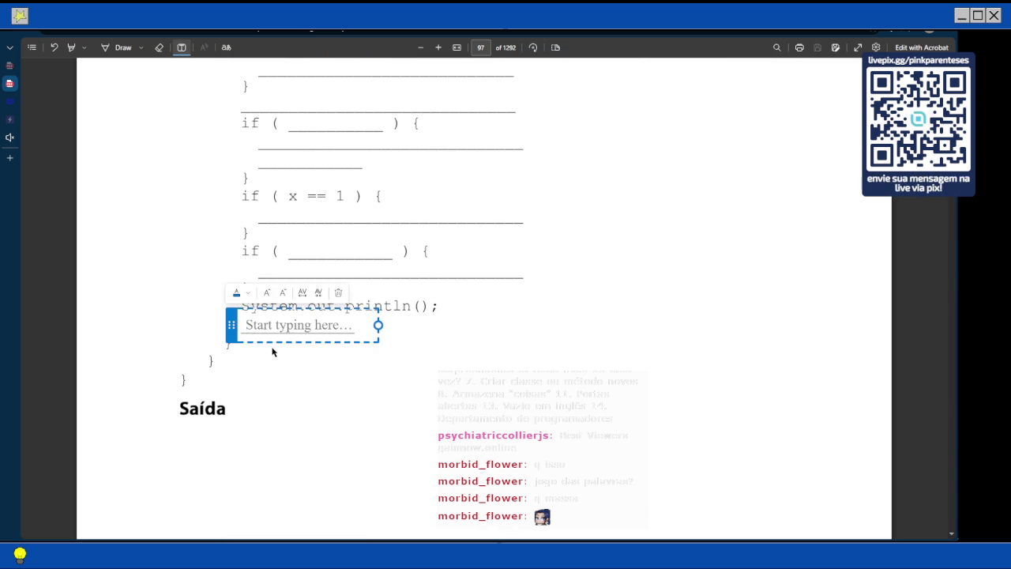
{"action": "type", "text": "X = X"}
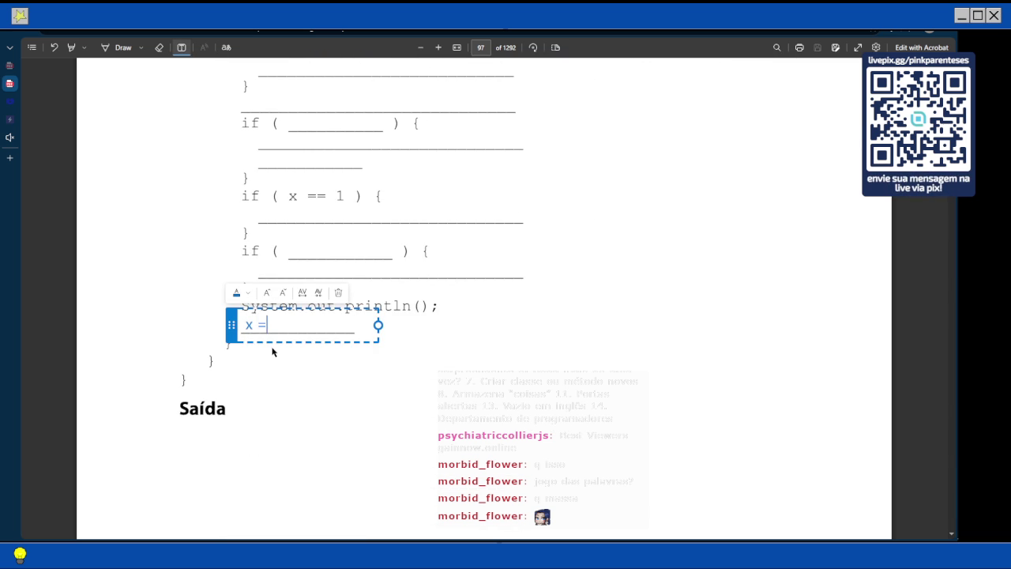
{"action": "type", "text": " + 1"}
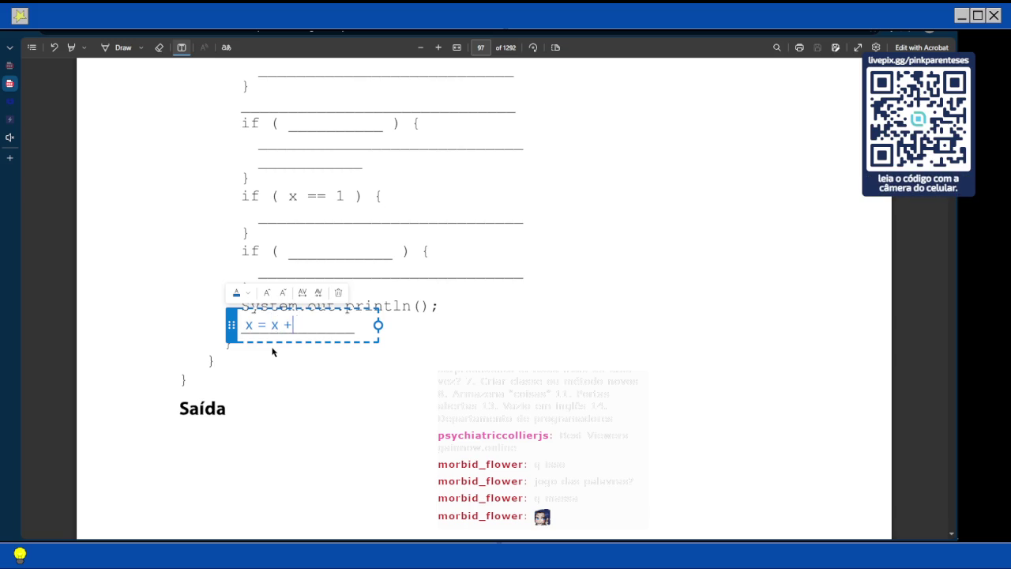
{"action": "left_click", "coordinate": [273, 351]}
{"action": "scroll", "coordinate": [451, 267], "scroll_direction": "up", "scroll_amount": 1}
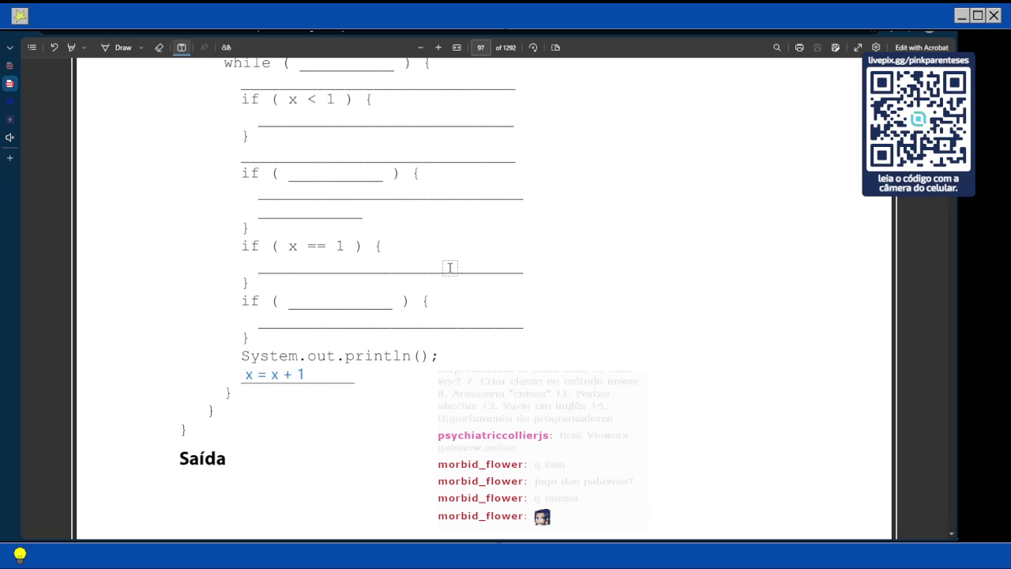
{"action": "left_click", "coordinate": [306, 377]}
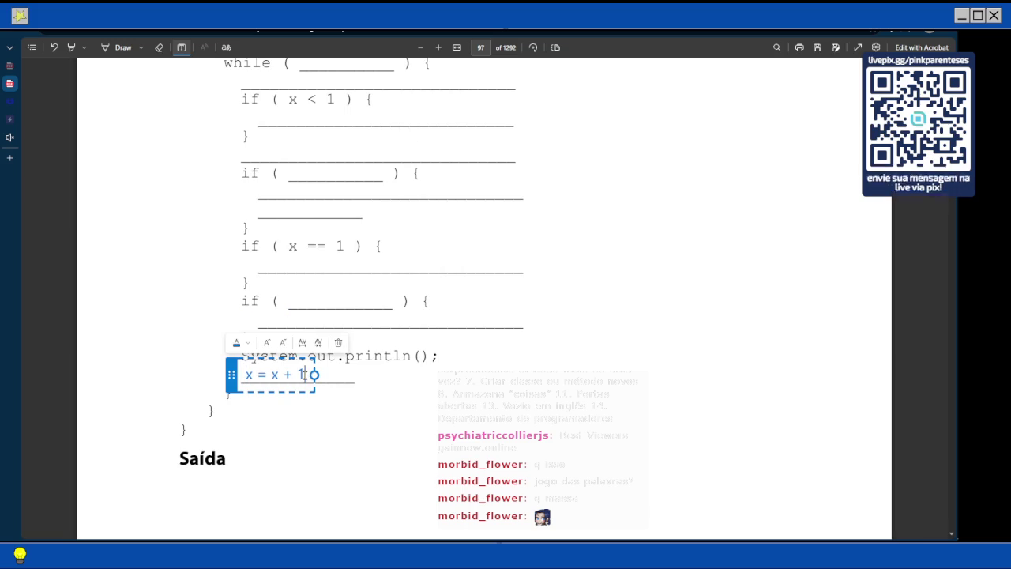
{"action": "key", "text": "Escape"}
{"action": "scroll", "coordinate": [328, 358], "scroll_direction": "up", "scroll_amount": 3}
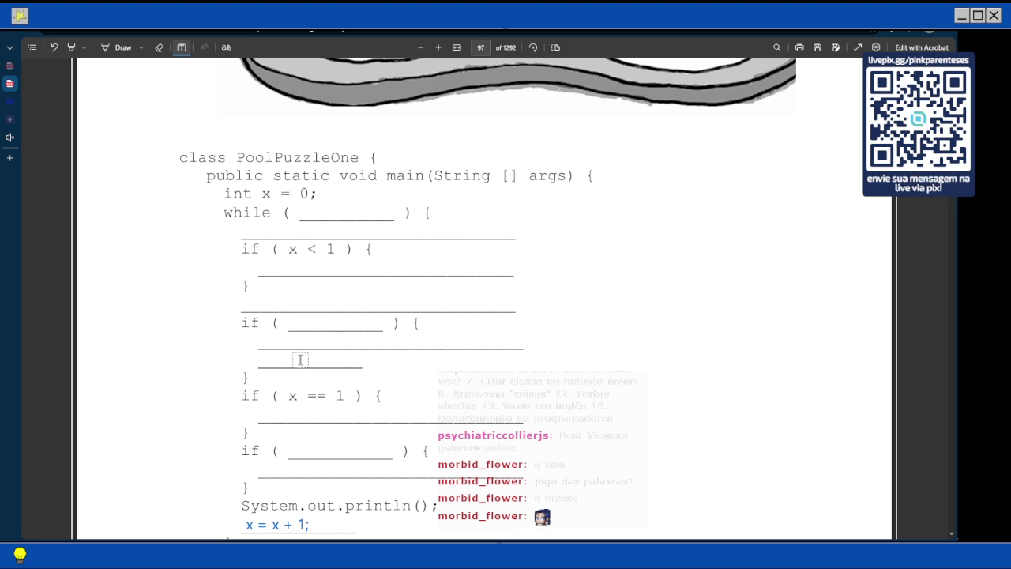
{"action": "scroll", "coordinate": [300, 359], "scroll_direction": "up", "scroll_amount": 5}
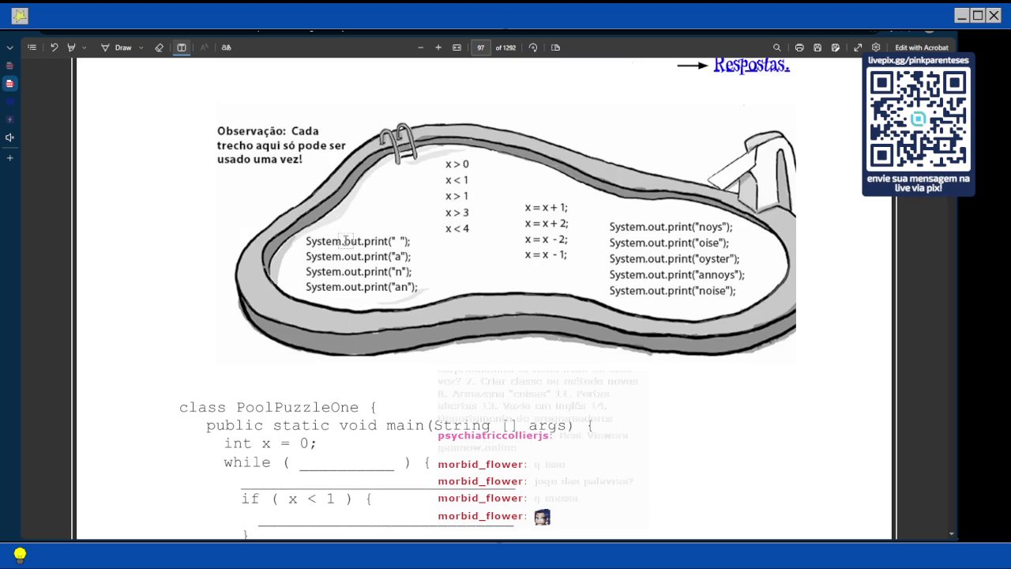
{"action": "scroll", "coordinate": [389, 261], "scroll_direction": "down", "scroll_amount": 6}
{"action": "scroll", "coordinate": [294, 300], "scroll_direction": "up", "scroll_amount": 5}
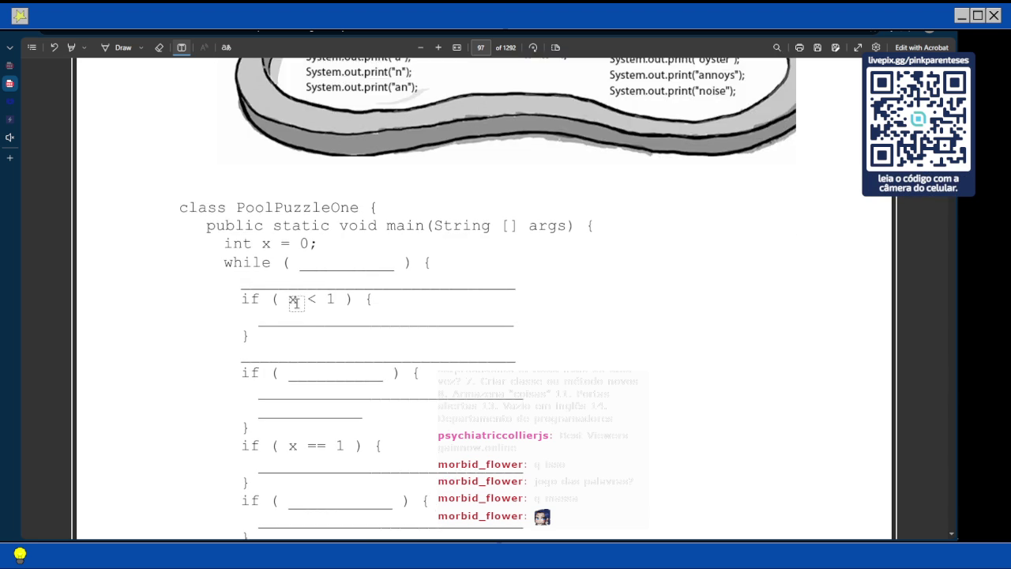
Fill the blank inside if ( x < 1 ) with System.out.print("a");
{"action": "scroll", "coordinate": [289, 310], "scroll_direction": "down", "scroll_amount": 2}
{"action": "left_click", "coordinate": [249, 361]}
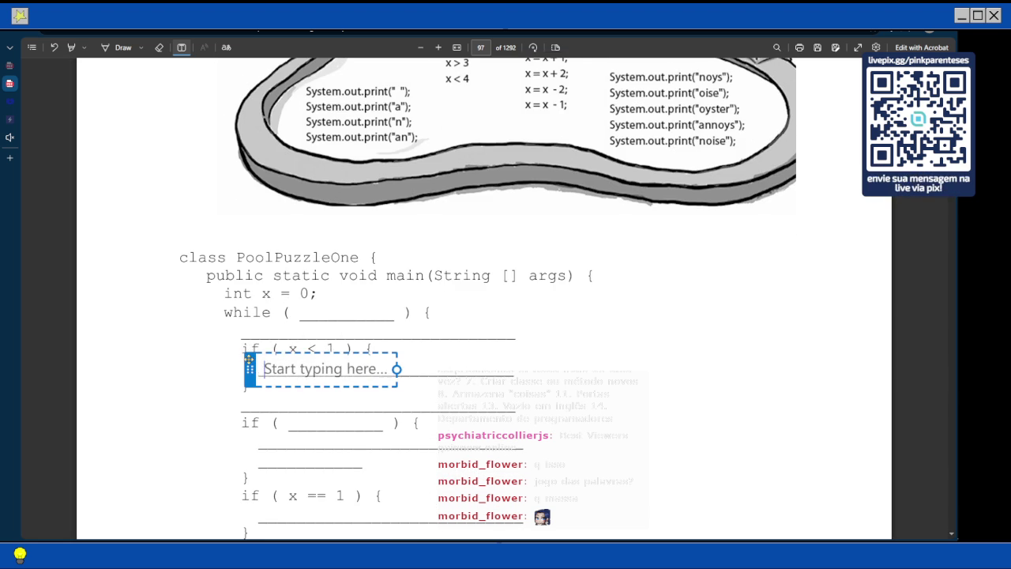
{"action": "type", "text": "Sou"}
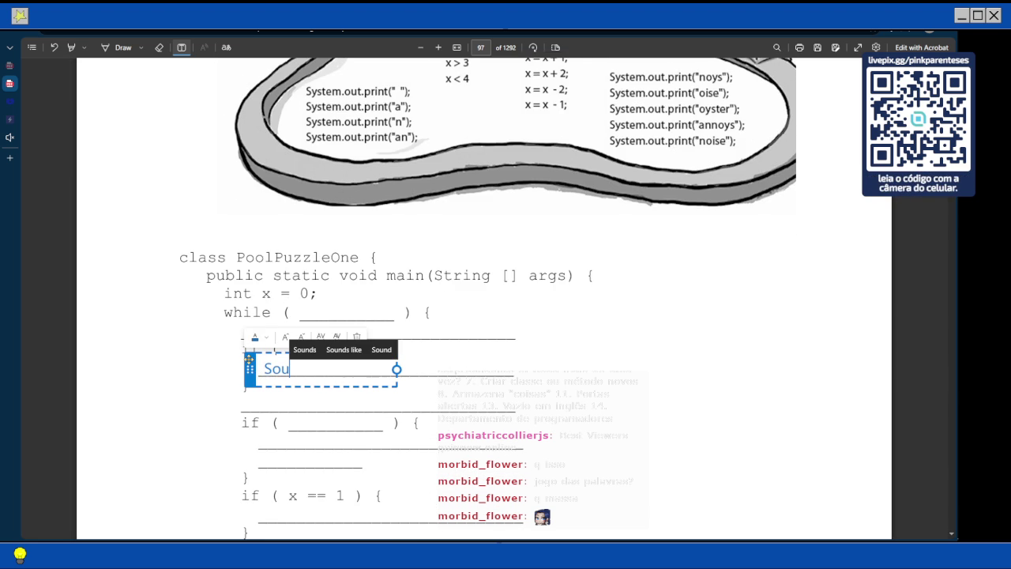
{"action": "key", "text": "BackSpace"}
{"action": "key", "text": "BackSpace"}
{"action": "type", "text": "ystem.out.prin"}
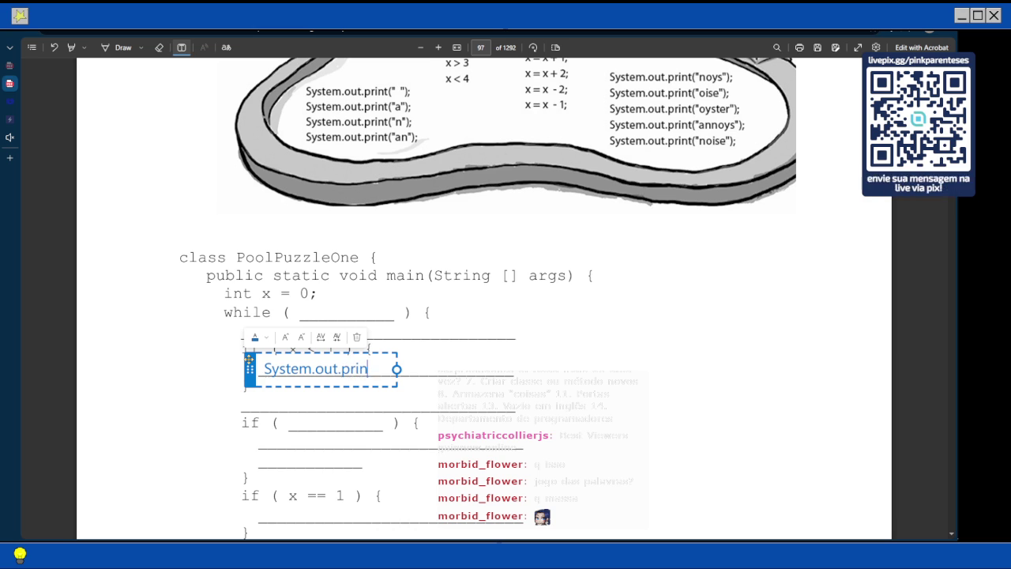
{"action": "type", "text": "t(\"a"}
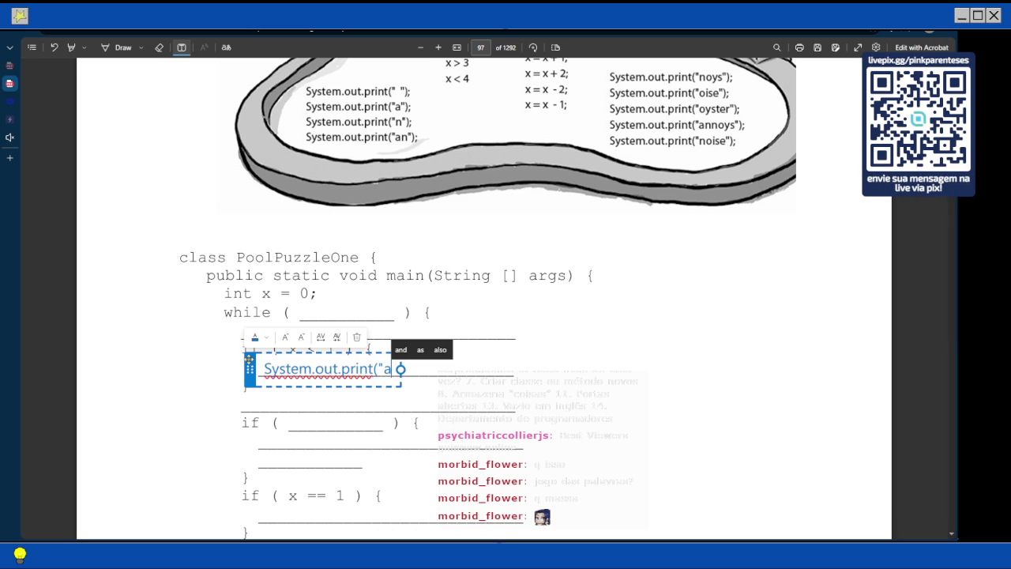
{"action": "type", "text": "\");"}
{"action": "key", "text": "Escape"}
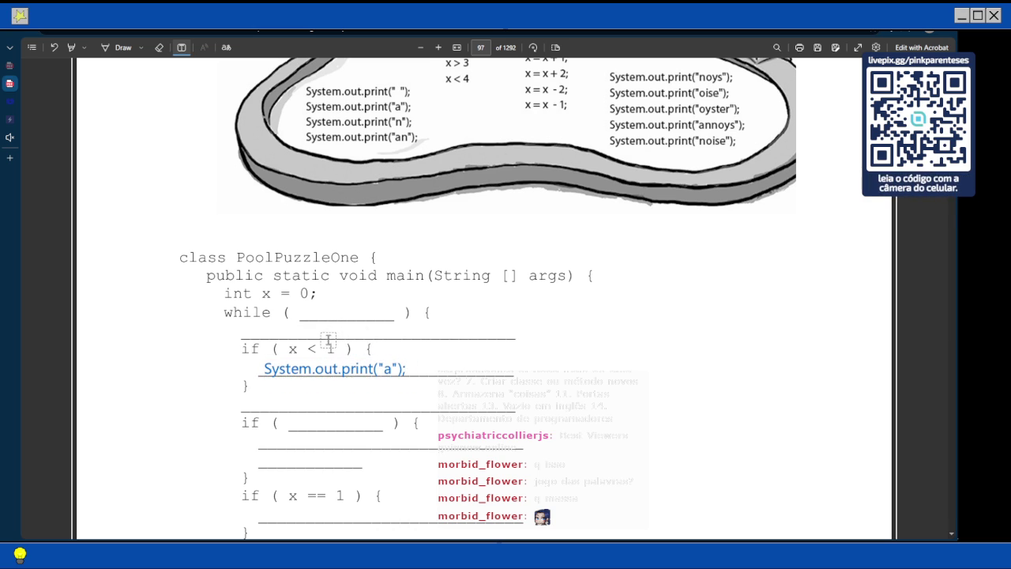
{"action": "scroll", "coordinate": [315, 308], "scroll_direction": "up", "scroll_amount": 1}
{"action": "scroll", "coordinate": [498, 241], "scroll_direction": "up", "scroll_amount": 1}
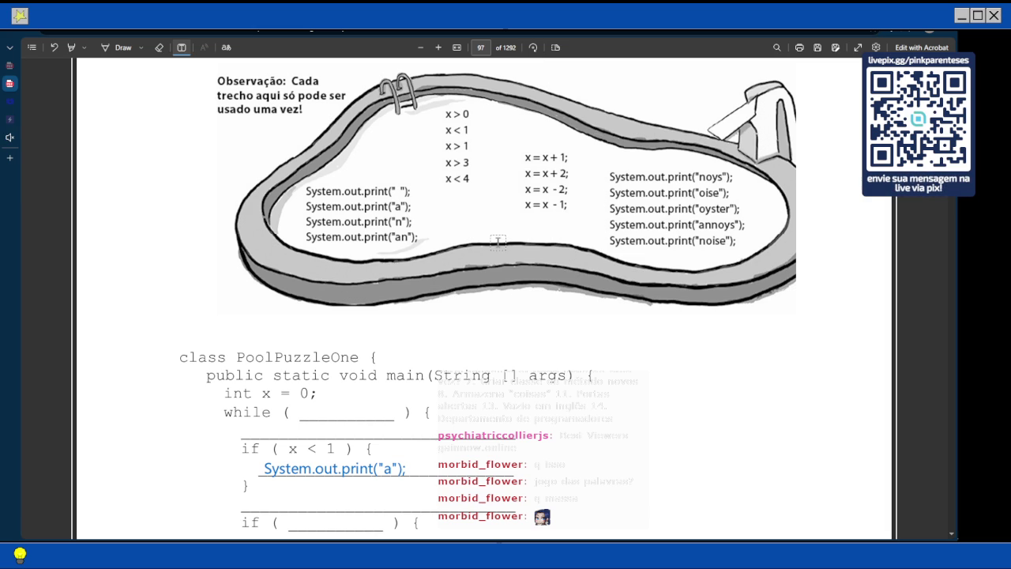
Enter x < 4 in the while condition blank, then view page 98's expected output
{"action": "left_click", "coordinate": [326, 412]}
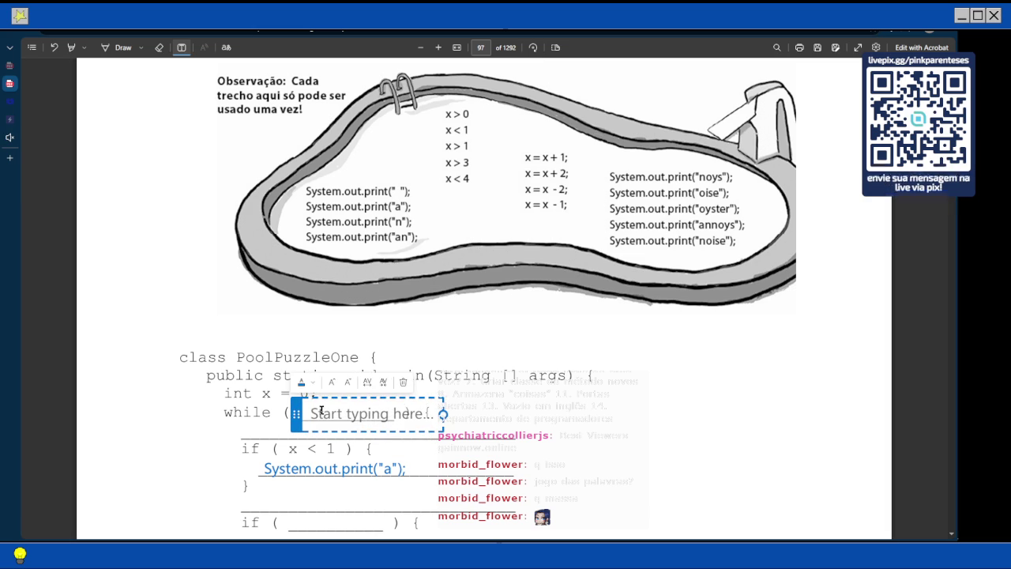
{"action": "type", "text": "x < 4"}
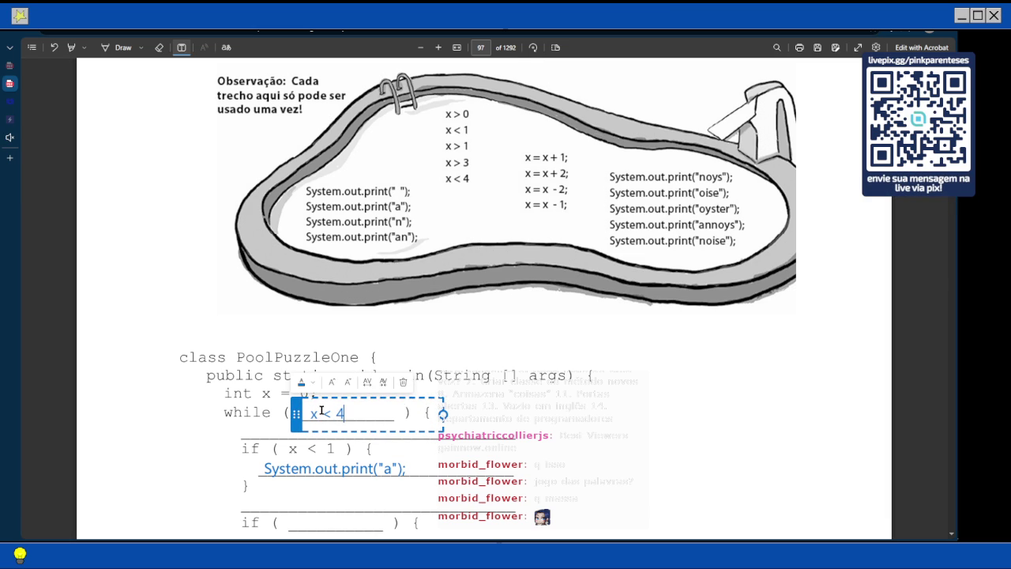
{"action": "key", "text": "Escape"}
{"action": "left_click", "coordinate": [321, 409]}
{"action": "scroll", "coordinate": [319, 401], "scroll_direction": "down", "scroll_amount": 1}
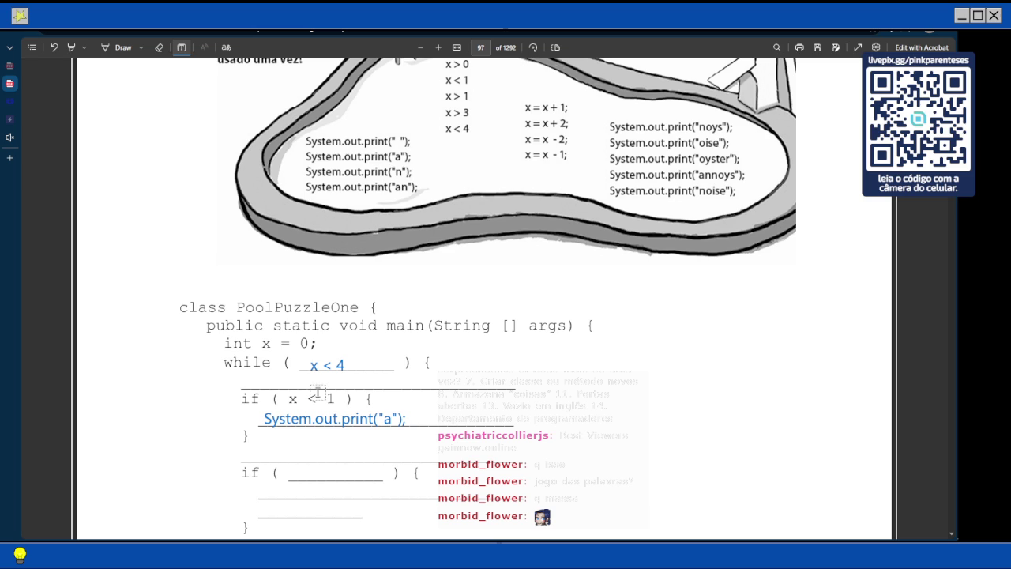
{"action": "scroll", "coordinate": [317, 393], "scroll_direction": "up", "scroll_amount": 1}
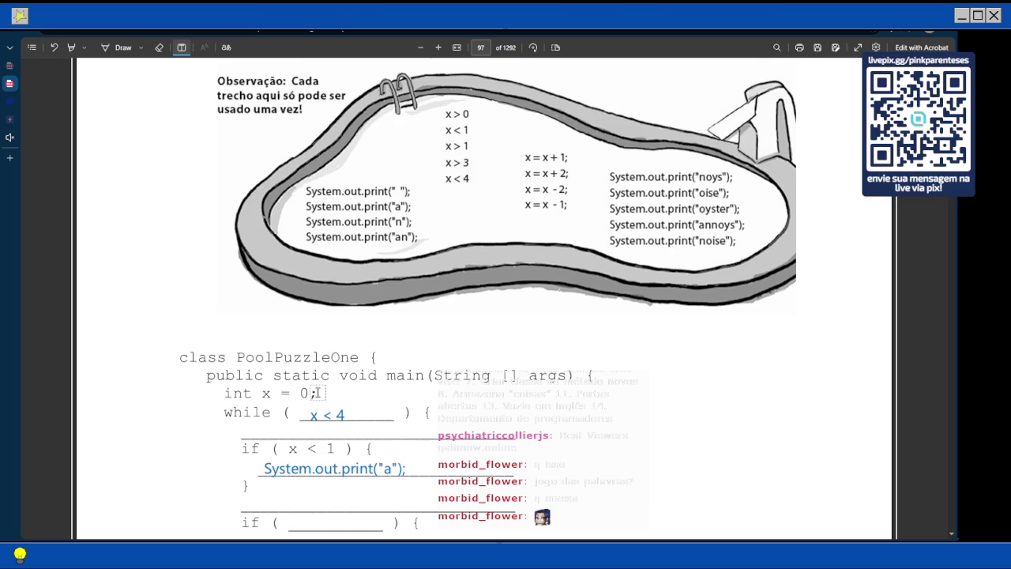
{"action": "scroll", "coordinate": [316, 392], "scroll_direction": "down", "scroll_amount": 10}
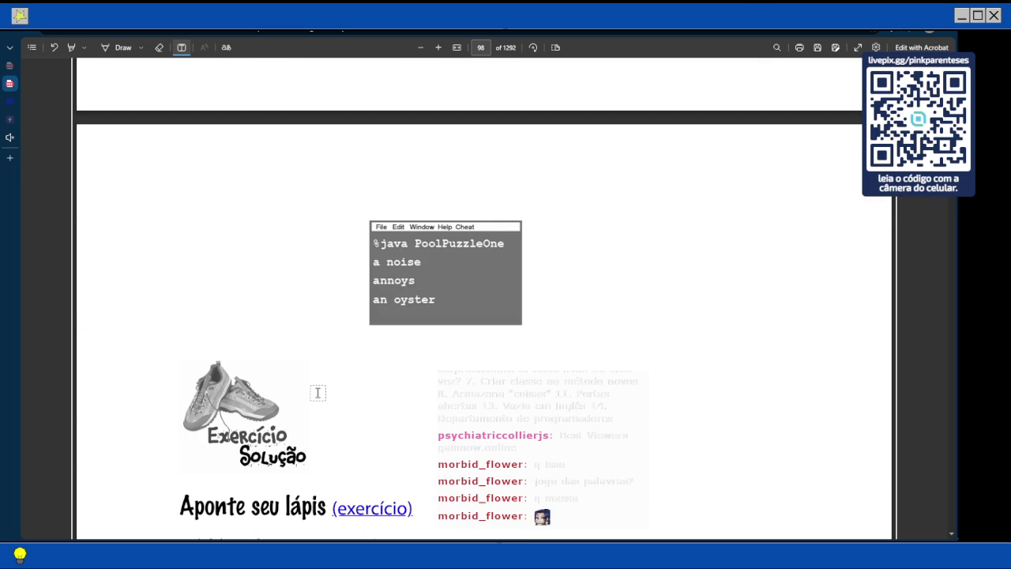
Return to page 97's PoolPuzzleOne code and start a text box after the first if block
{"action": "scroll", "coordinate": [318, 392], "scroll_direction": "up", "scroll_amount": 5}
{"action": "scroll", "coordinate": [315, 316], "scroll_direction": "down", "scroll_amount": 5}
{"action": "scroll", "coordinate": [312, 309], "scroll_direction": "up", "scroll_amount": 1}
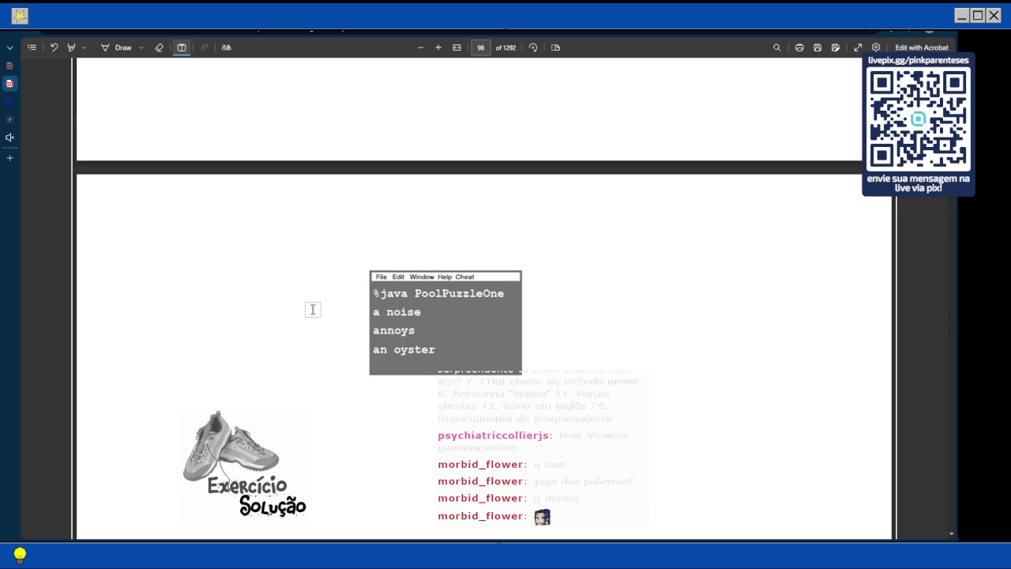
{"action": "scroll", "coordinate": [312, 309], "scroll_direction": "up", "scroll_amount": 5}
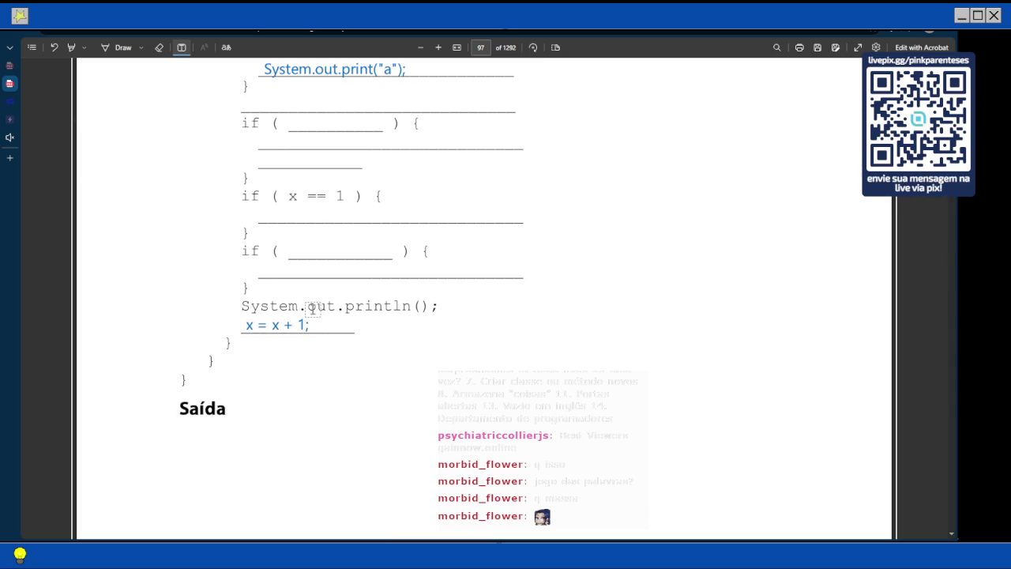
{"action": "scroll", "coordinate": [312, 309], "scroll_direction": "up", "scroll_amount": 2}
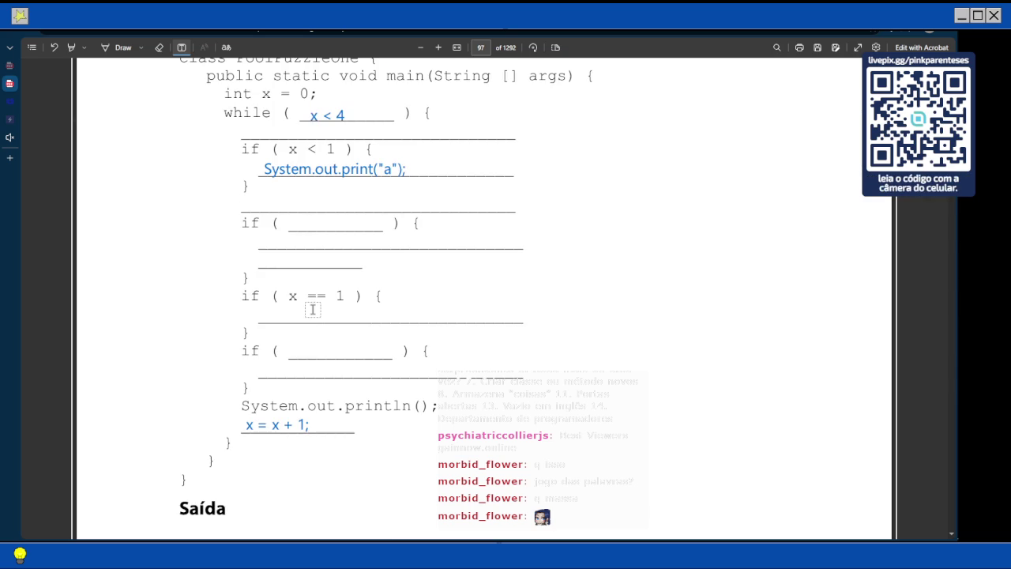
{"action": "left_click", "coordinate": [249, 203]}
Enter System.out.print(" "); in the blank below the if ( x < 1 ) block
{"action": "type", "text": "System.out."}
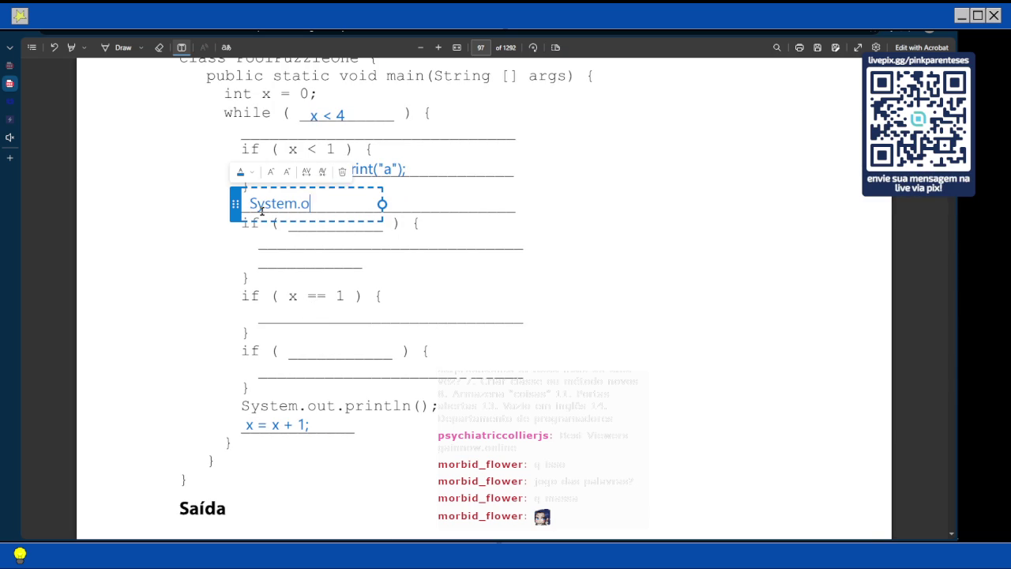
{"action": "type", "text": "print("}
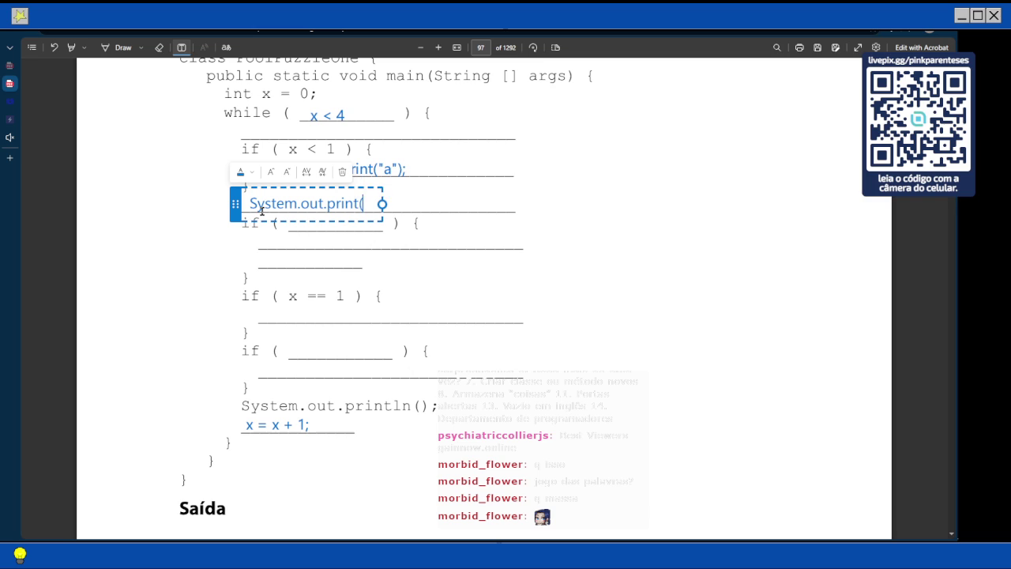
{"action": "type", "text": "\" \");"}
{"action": "key", "text": "Escape"}
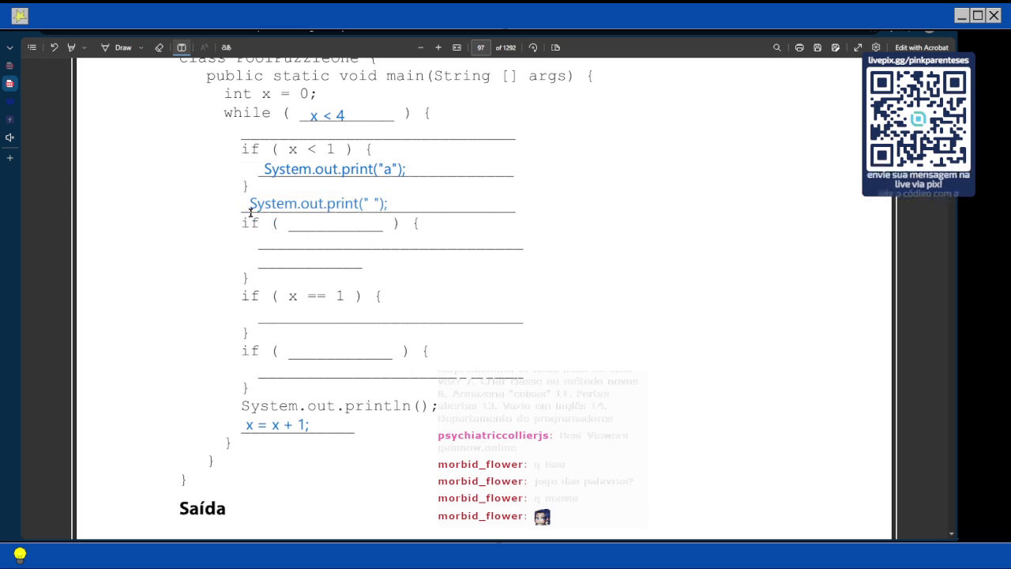
{"action": "scroll", "coordinate": [276, 229], "scroll_direction": "up", "scroll_amount": 5}
{"action": "scroll", "coordinate": [306, 171], "scroll_direction": "up", "scroll_amount": 5}
{"action": "left_click", "coordinate": [122, 47]}
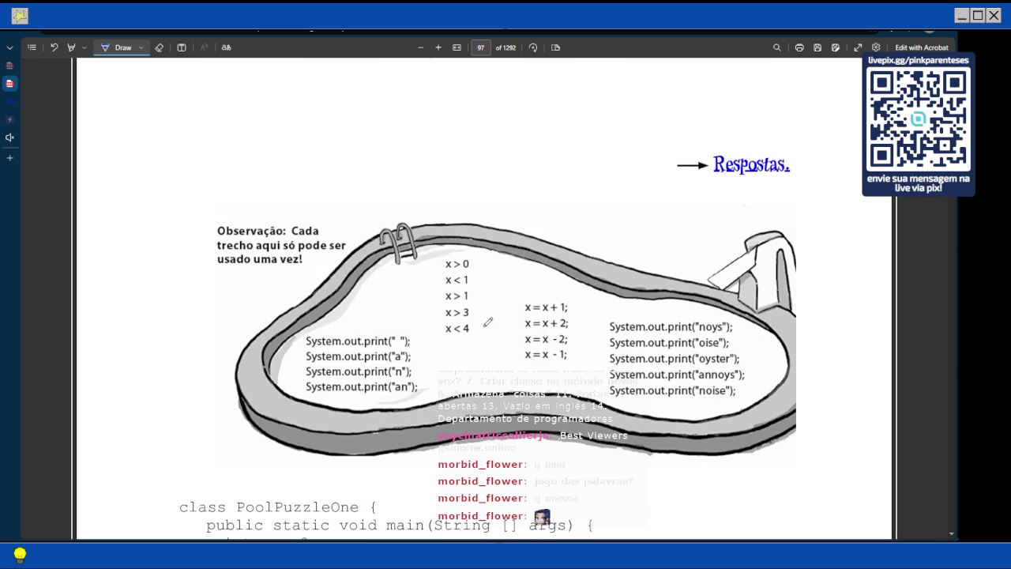
Draw blue ticks beside the used pool snippets, including print("a"), print(" ") and print("noise")
{"action": "left_click_drag", "start_coordinate": [482, 326], "coordinate": [494, 317]}
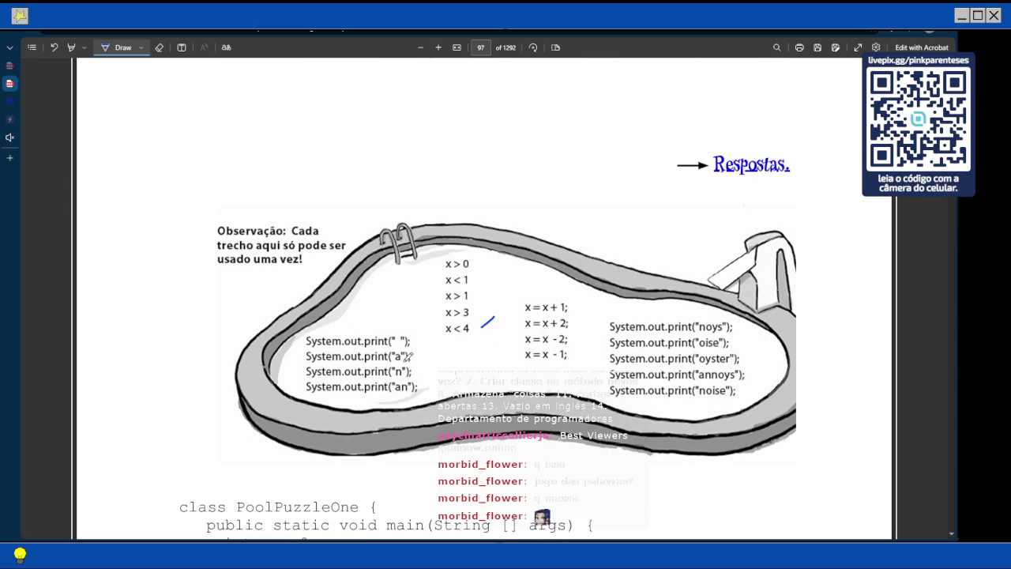
{"action": "left_click_drag", "start_coordinate": [411, 359], "coordinate": [430, 337]}
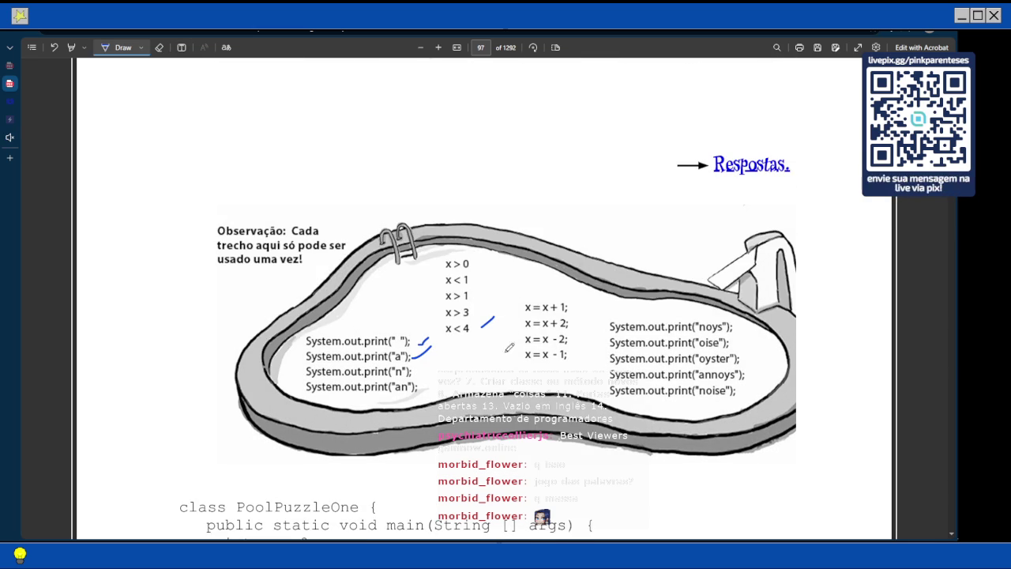
{"action": "left_click_drag", "start_coordinate": [569, 311], "coordinate": [587, 292]}
{"action": "scroll", "coordinate": [510, 357], "scroll_direction": "down", "scroll_amount": 10}
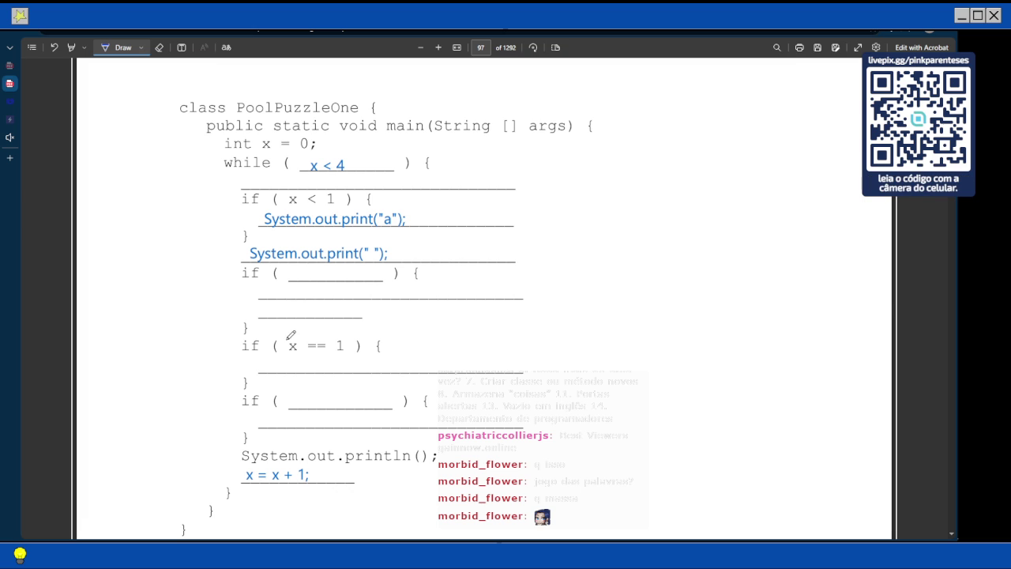
{"action": "scroll", "coordinate": [291, 335], "scroll_direction": "up", "scroll_amount": 5}
{"action": "scroll", "coordinate": [291, 336], "scroll_direction": "down", "scroll_amount": 10}
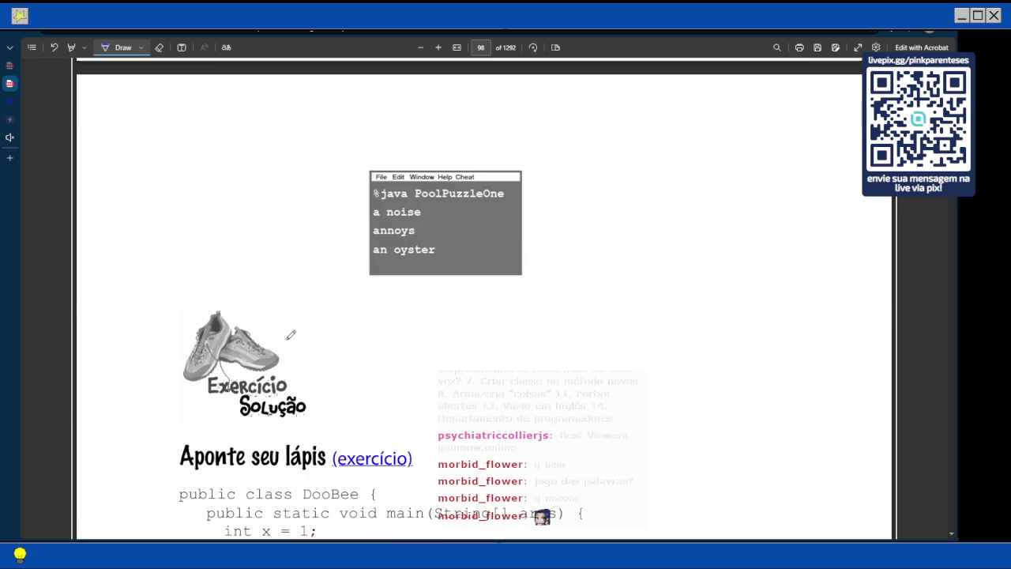
{"action": "scroll", "coordinate": [291, 336], "scroll_direction": "up", "scroll_amount": 2}
{"action": "scroll", "coordinate": [393, 365], "scroll_direction": "up", "scroll_amount": 8}
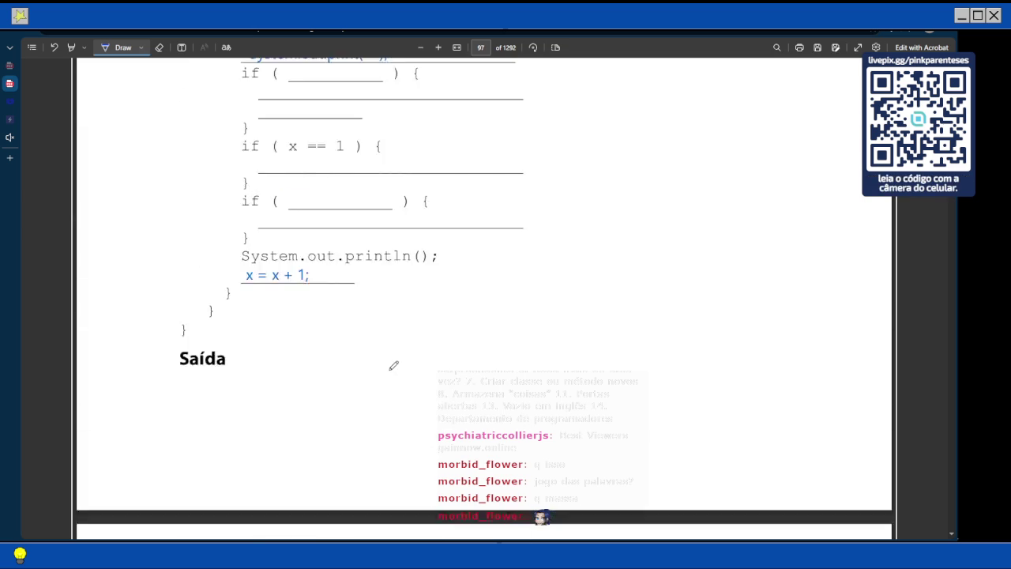
{"action": "left_click_drag", "start_coordinate": [738, 244], "coordinate": [743, 235]}
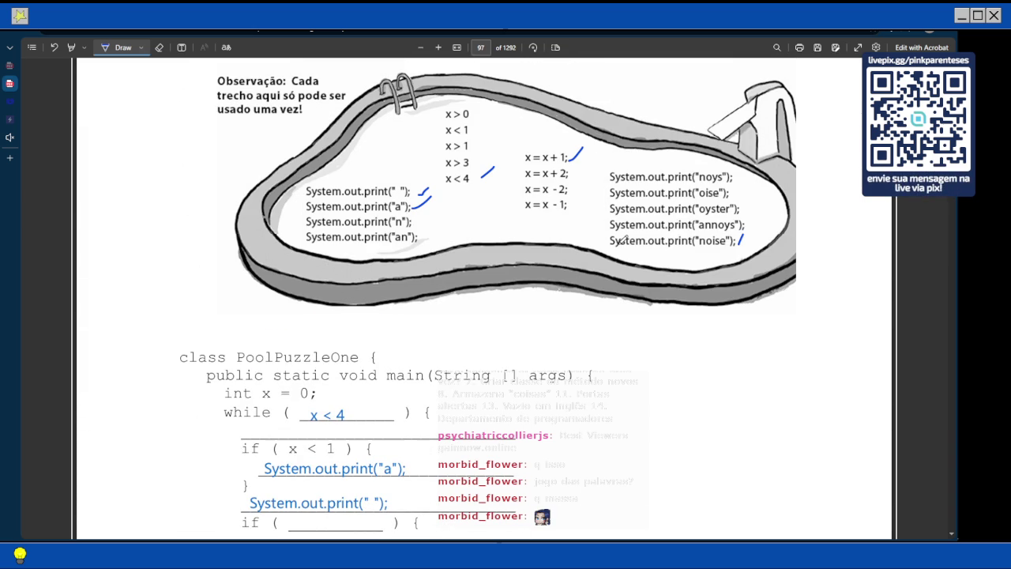
Add a blue text box reading System.out.print("noise"); in the if ( x == 1 ) blank
{"action": "scroll", "coordinate": [524, 244], "scroll_direction": "down", "scroll_amount": 5}
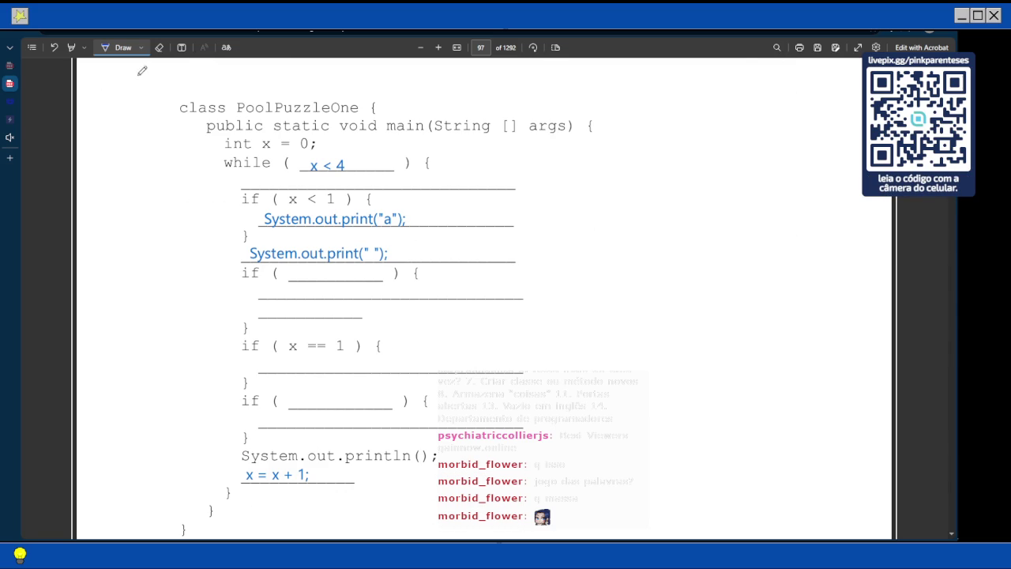
{"action": "left_click", "coordinate": [180, 49]}
{"action": "left_click", "coordinate": [270, 364]}
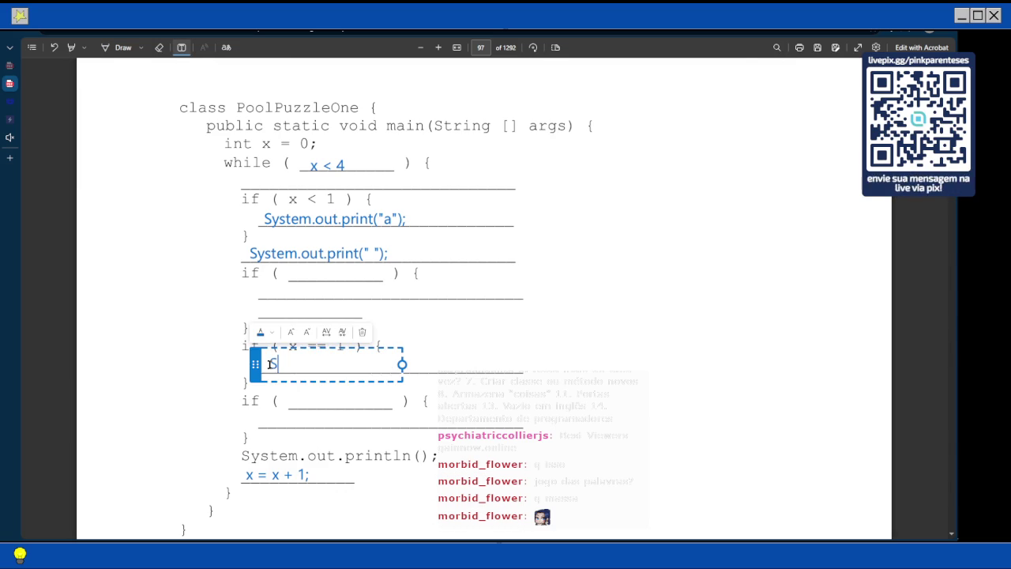
{"action": "type", "text": "System.out.print"}
{"action": "type", "text": "(\"noise\");"}
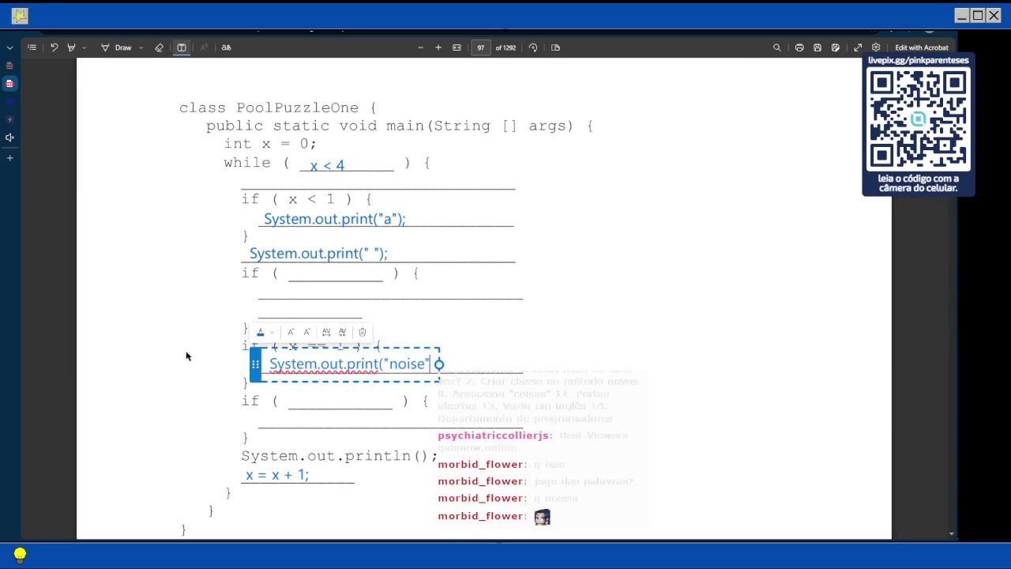
{"action": "left_click", "coordinate": [186, 352]}
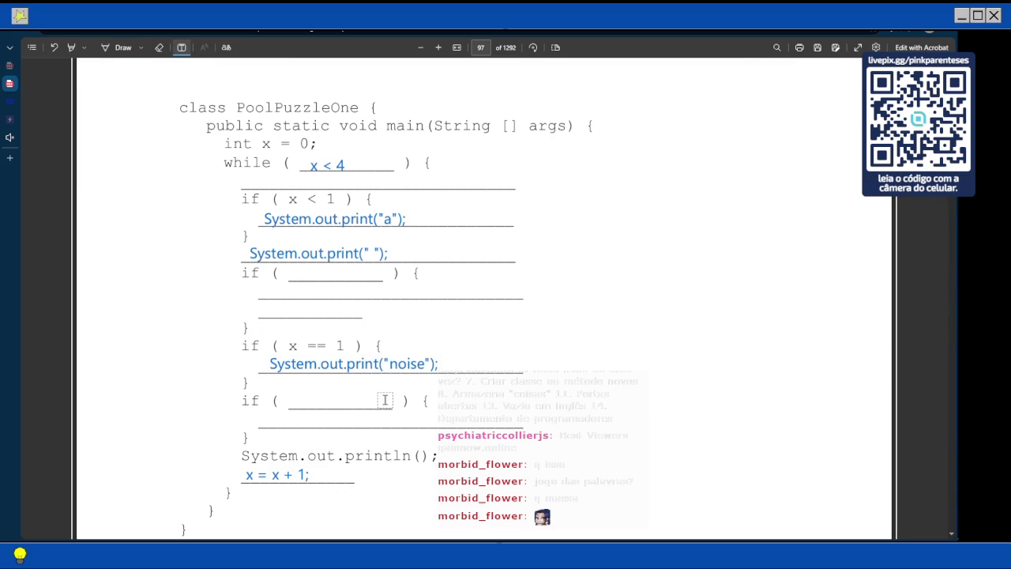
{"action": "scroll", "coordinate": [385, 401], "scroll_direction": "up", "scroll_amount": 1}
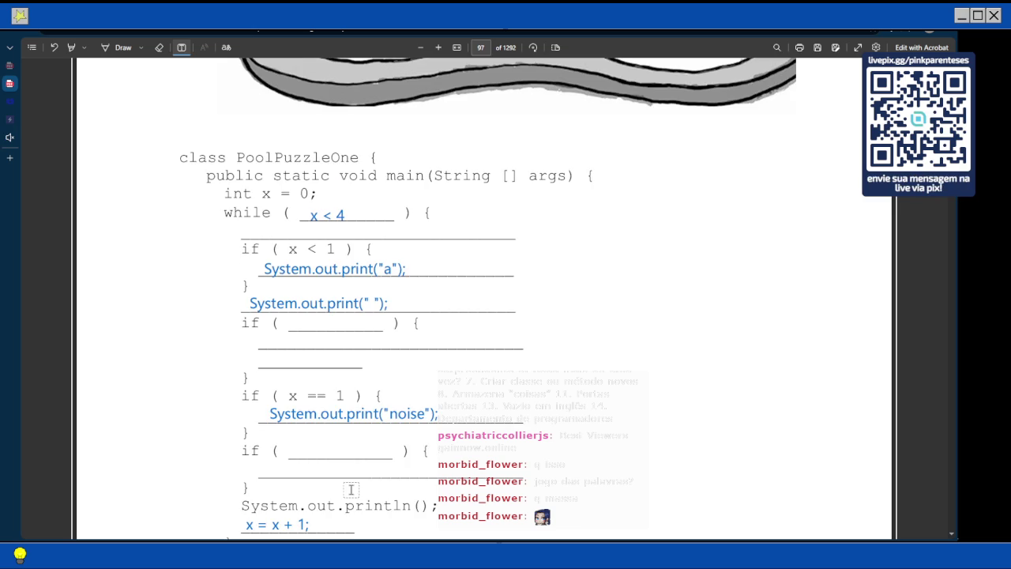
{"action": "scroll", "coordinate": [351, 489], "scroll_direction": "up", "scroll_amount": 5}
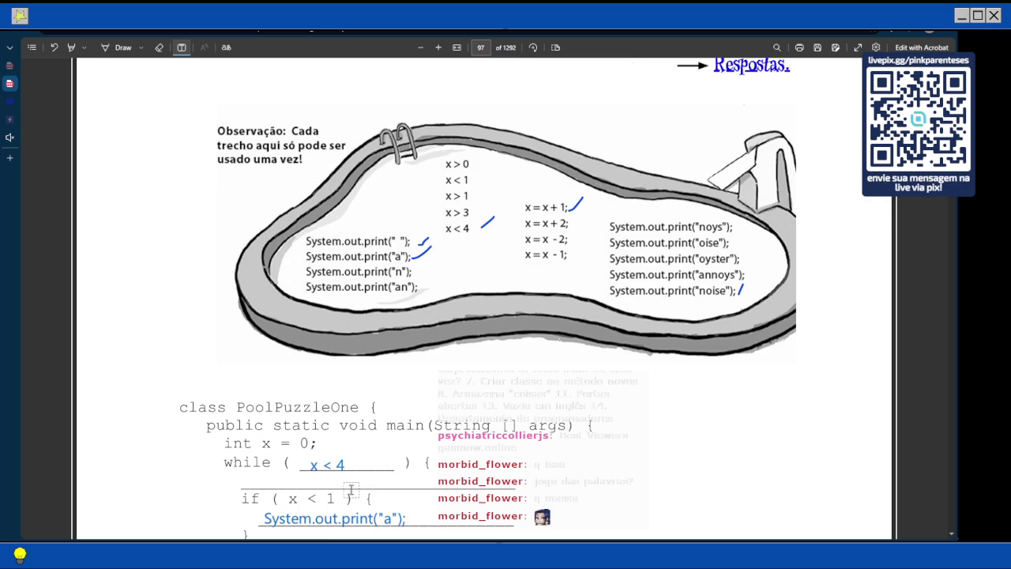
{"action": "scroll", "coordinate": [351, 489], "scroll_direction": "down", "scroll_amount": 5}
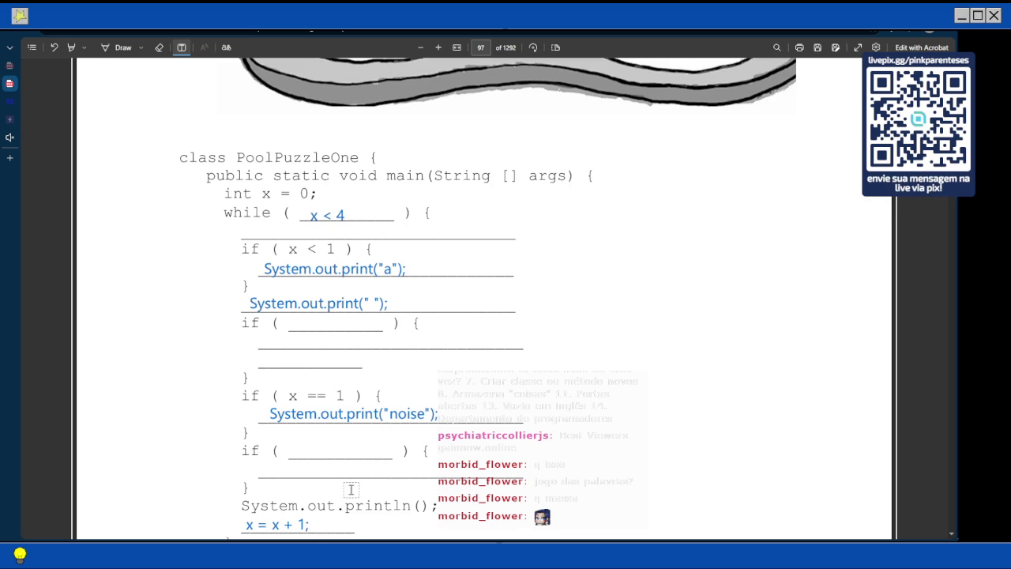
{"action": "scroll", "coordinate": [351, 489], "scroll_direction": "up", "scroll_amount": 4}
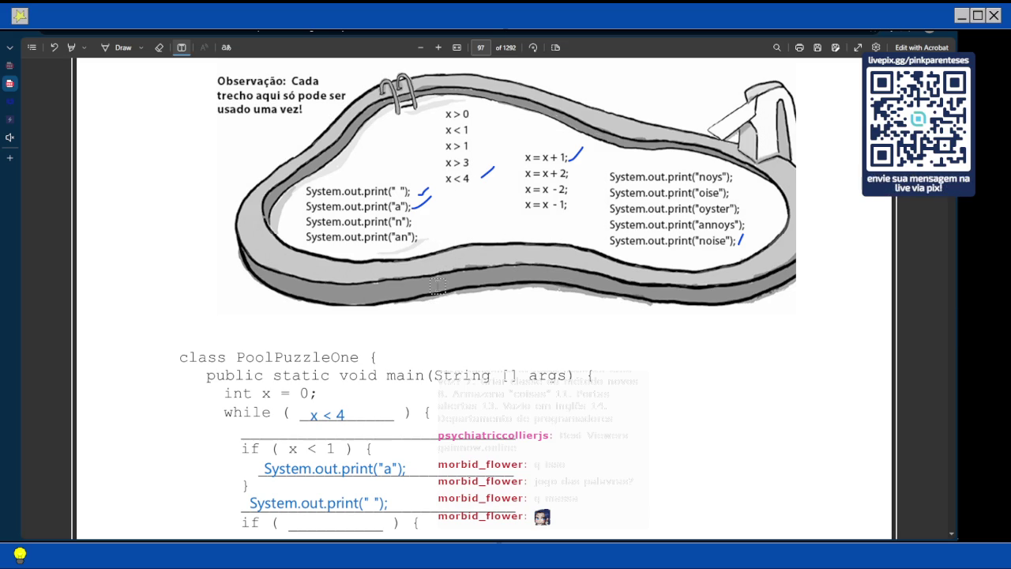
{"action": "scroll", "coordinate": [437, 286], "scroll_direction": "down", "scroll_amount": 3}
{"action": "scroll", "coordinate": [437, 286], "scroll_direction": "up", "scroll_amount": 4}
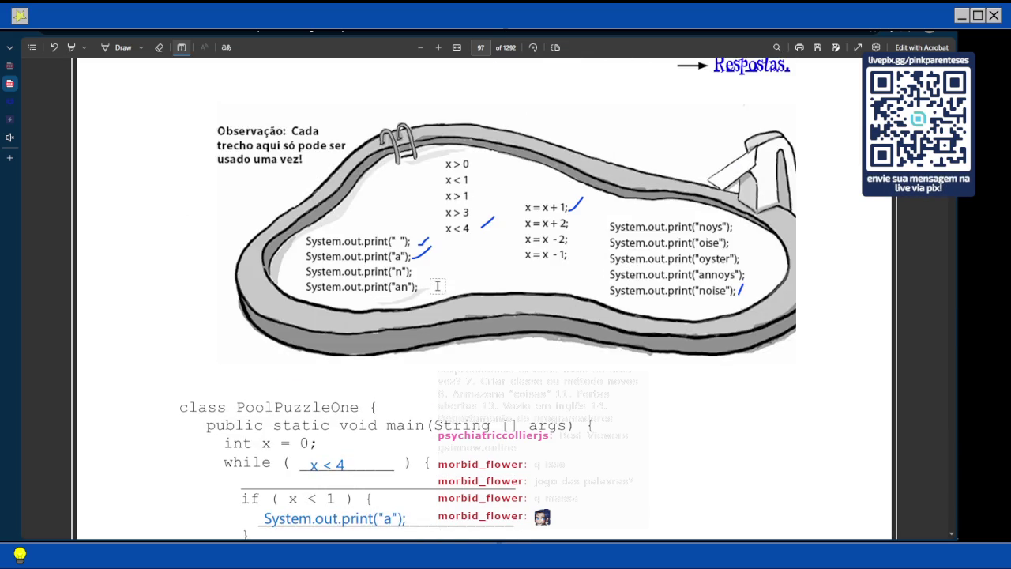
{"action": "scroll", "coordinate": [437, 286], "scroll_direction": "down", "scroll_amount": 8}
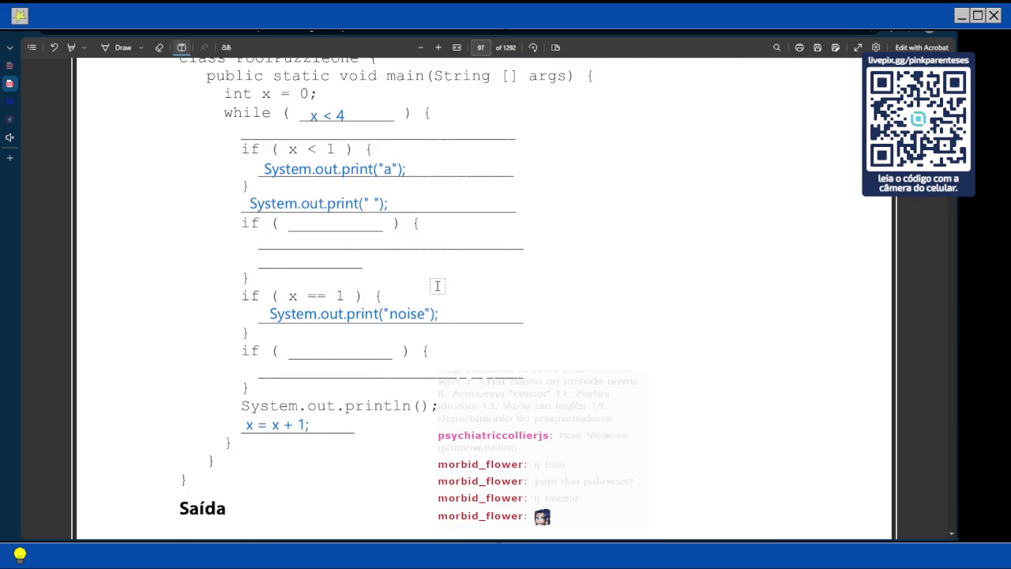
{"action": "scroll", "coordinate": [437, 286], "scroll_direction": "up", "scroll_amount": 2}
{"action": "scroll", "coordinate": [437, 286], "scroll_direction": "down", "scroll_amount": 4}
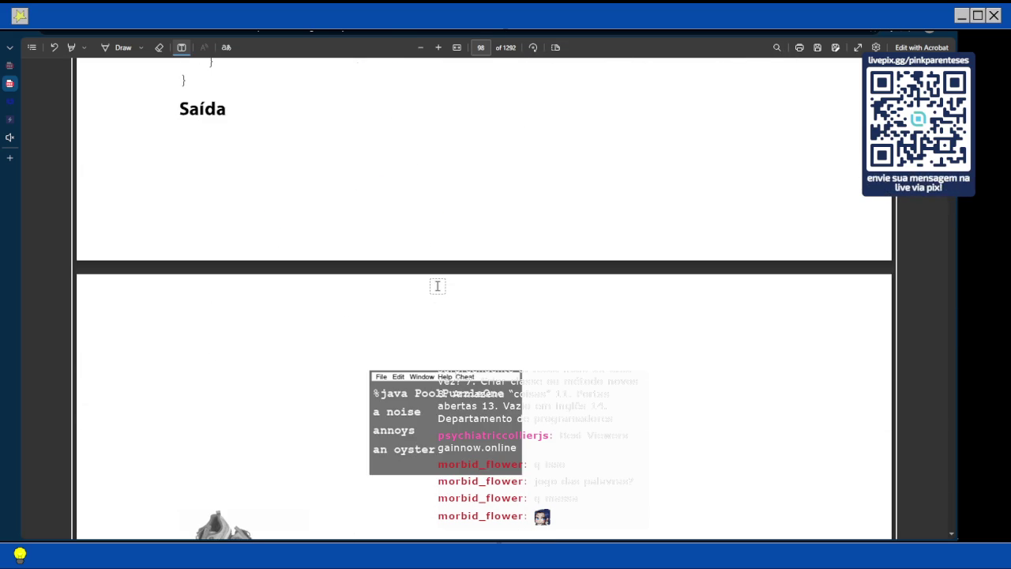
{"action": "scroll", "coordinate": [430, 400], "scroll_direction": "up", "scroll_amount": 10}
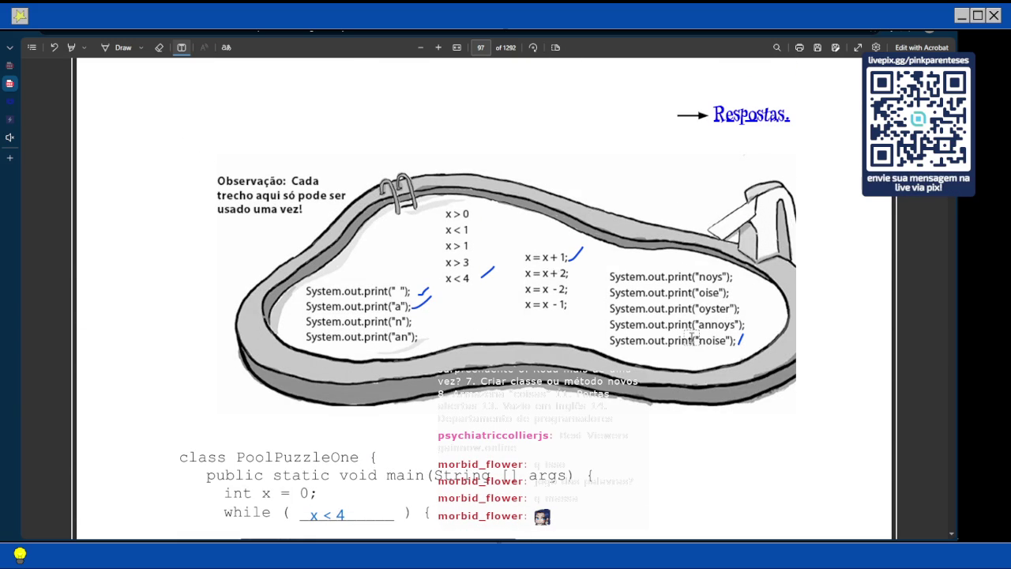
{"action": "scroll", "coordinate": [685, 344], "scroll_direction": "down", "scroll_amount": 10}
{"action": "scroll", "coordinate": [685, 344], "scroll_direction": "up", "scroll_amount": 15}
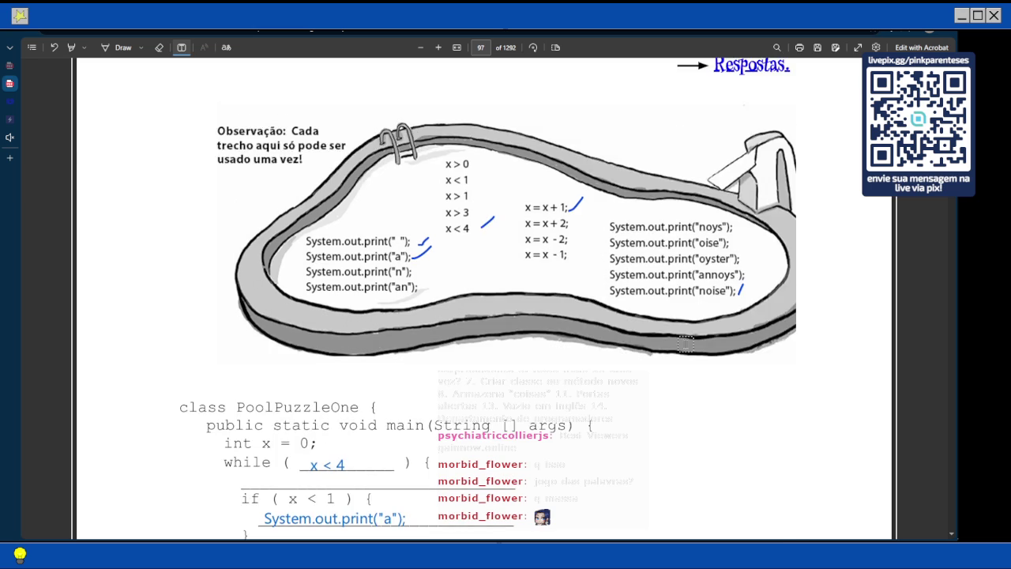
{"action": "scroll", "coordinate": [684, 344], "scroll_direction": "up", "scroll_amount": 2}
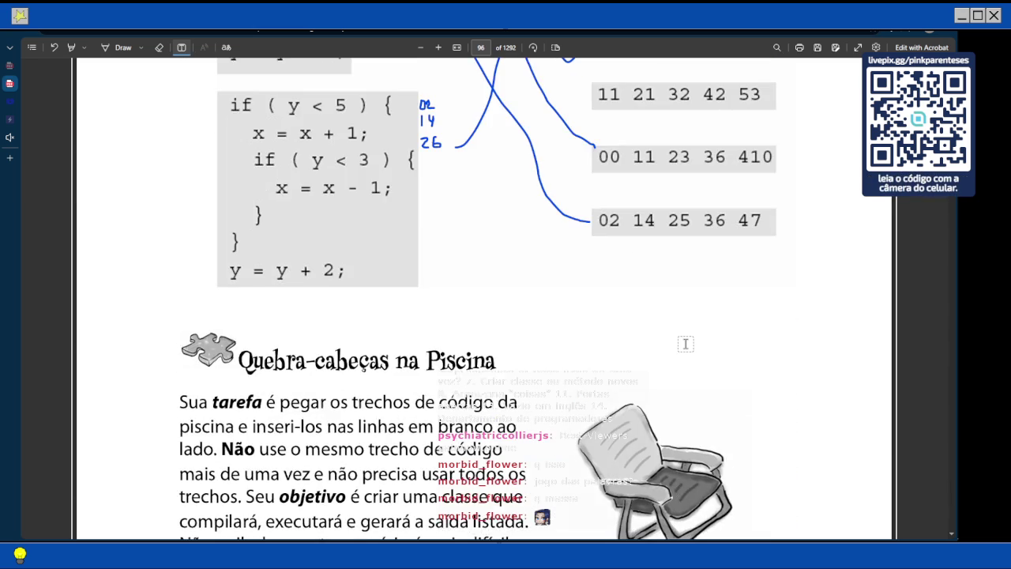
{"action": "scroll", "coordinate": [685, 344], "scroll_direction": "down", "scroll_amount": 8}
{"action": "scroll", "coordinate": [685, 343], "scroll_direction": "up", "scroll_amount": 5}
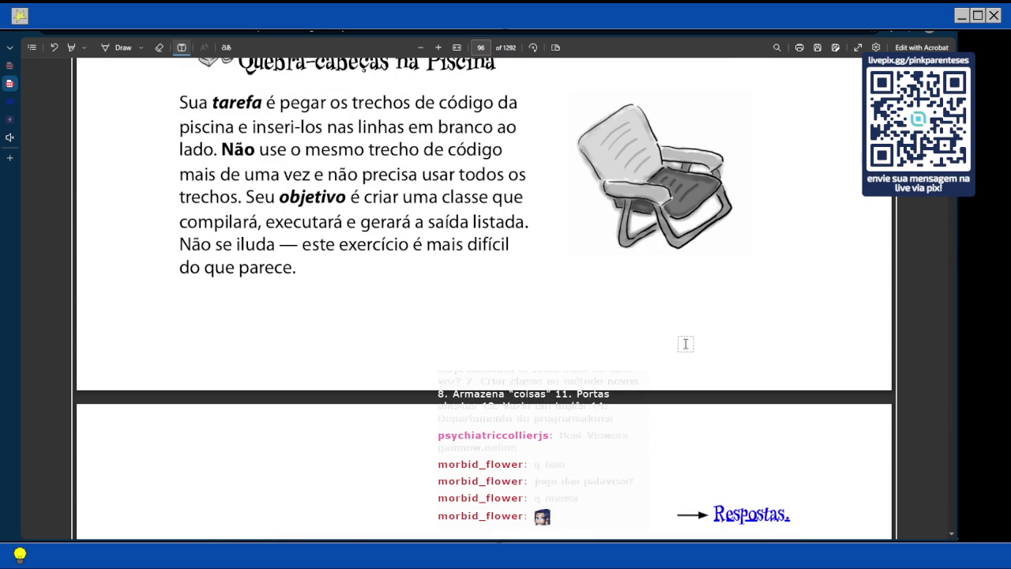
{"action": "scroll", "coordinate": [685, 344], "scroll_direction": "up", "scroll_amount": 2}
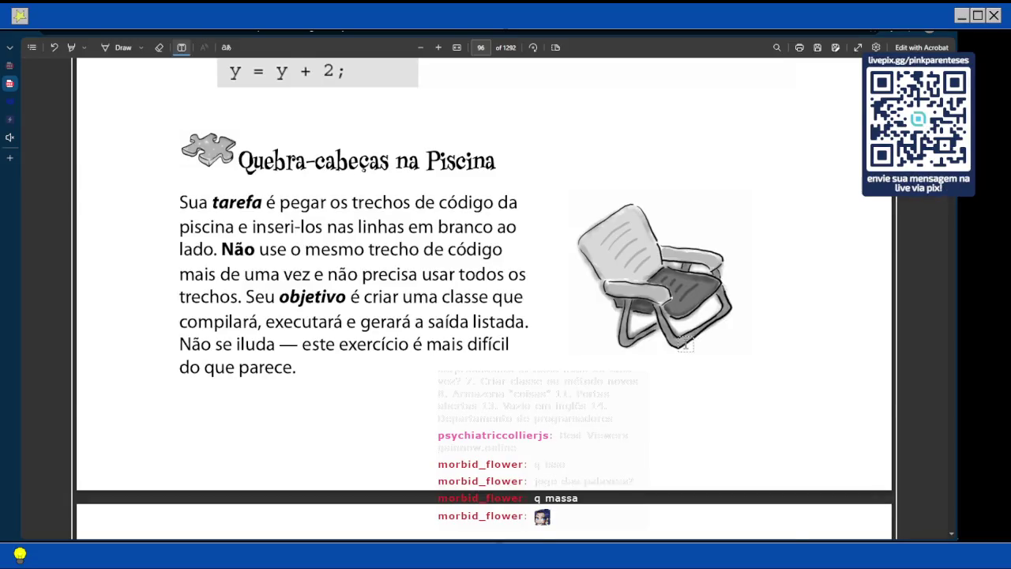
{"action": "scroll", "coordinate": [685, 343], "scroll_direction": "down", "scroll_amount": 14}
{"action": "scroll", "coordinate": [685, 344], "scroll_direction": "down", "scroll_amount": 2}
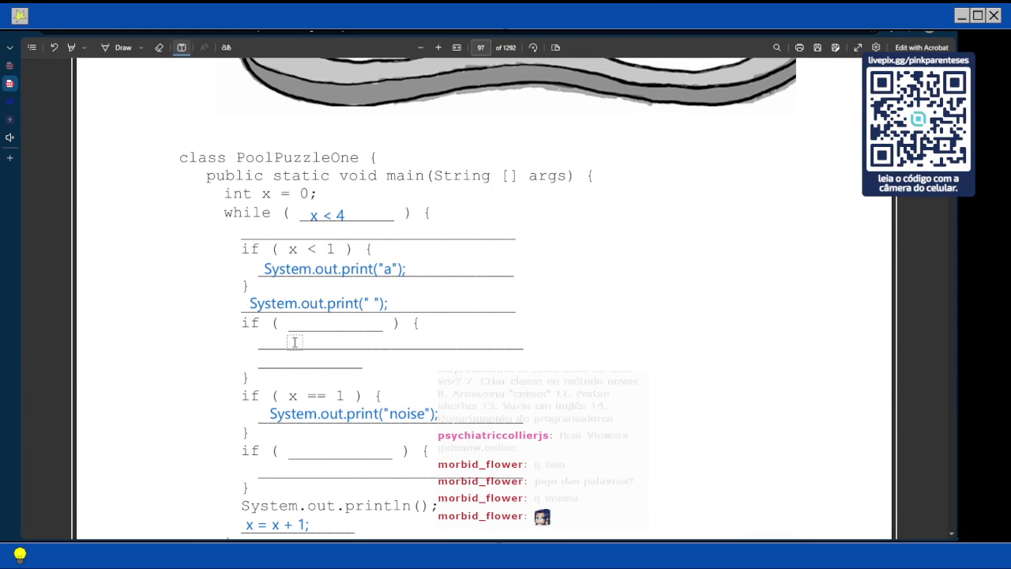
{"action": "scroll", "coordinate": [294, 342], "scroll_direction": "up", "scroll_amount": 4}
{"action": "scroll", "coordinate": [294, 343], "scroll_direction": "up", "scroll_amount": 2}
{"action": "scroll", "coordinate": [368, 369], "scroll_direction": "down", "scroll_amount": 5}
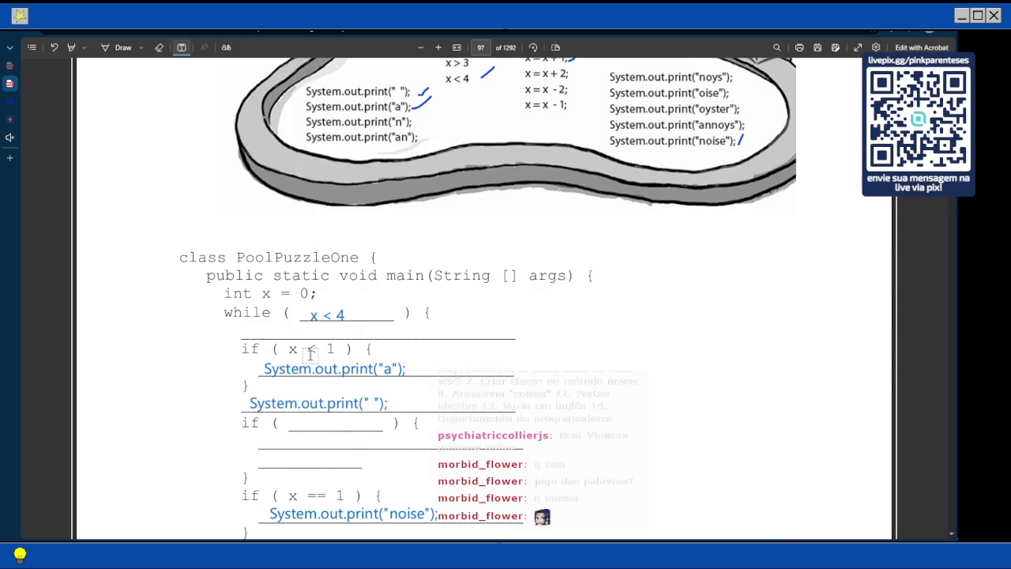
{"action": "scroll", "coordinate": [328, 353], "scroll_direction": "up", "scroll_amount": 3}
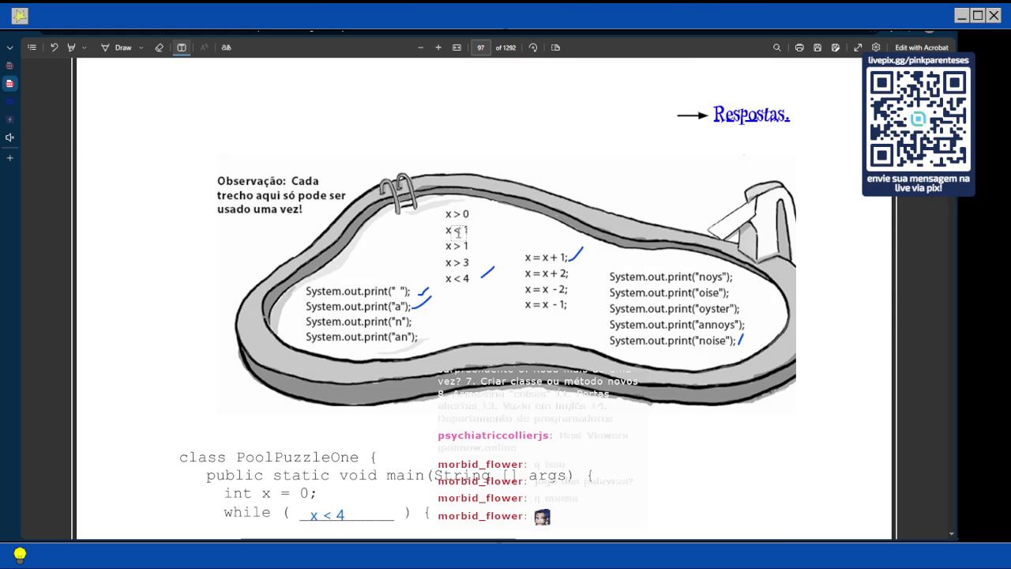
{"action": "scroll", "coordinate": [452, 231], "scroll_direction": "down", "scroll_amount": 2}
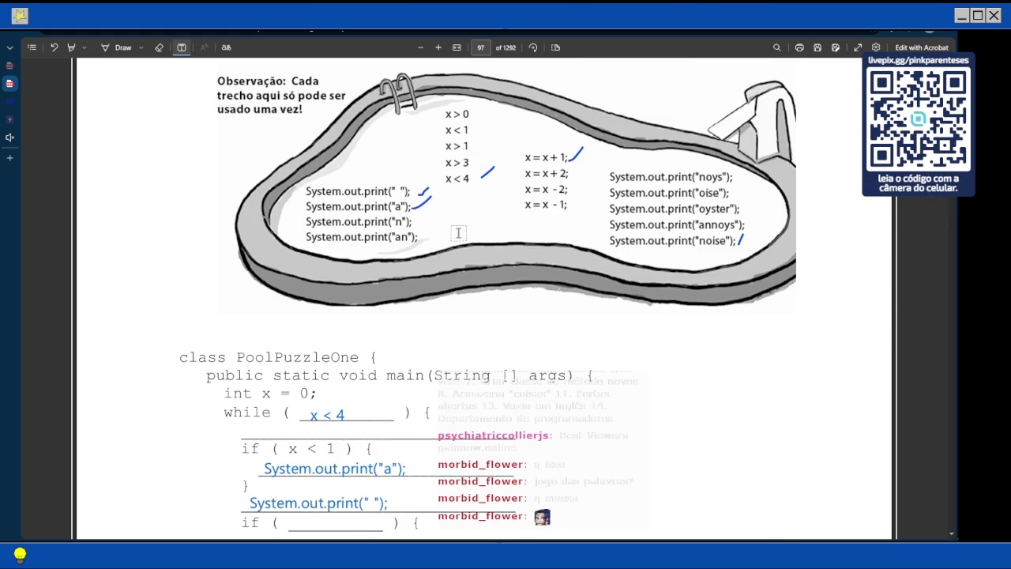
{"action": "scroll", "coordinate": [459, 232], "scroll_direction": "down", "scroll_amount": 5}
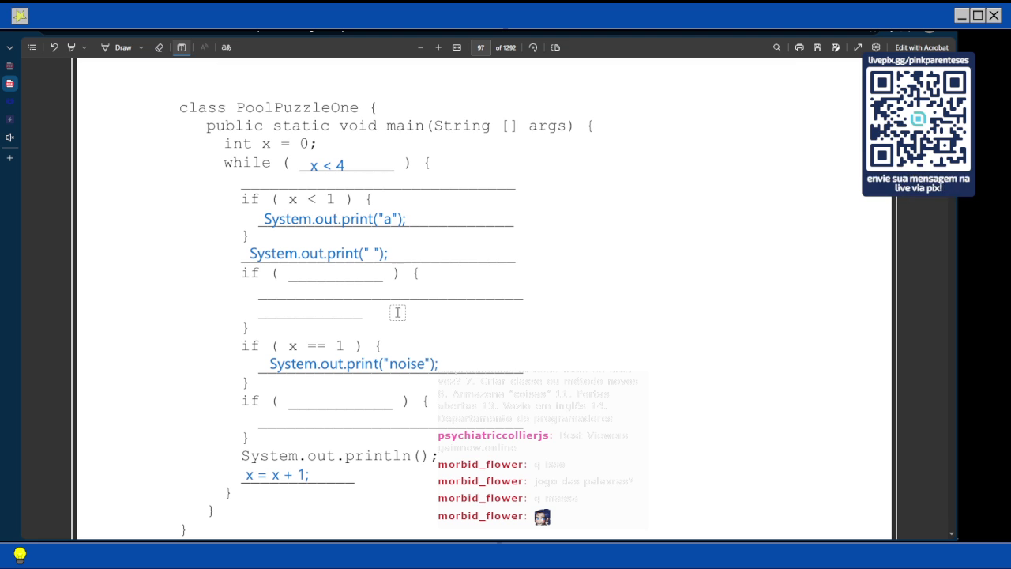
{"action": "mouse_move", "coordinate": [4, 133]}
{"action": "scroll", "coordinate": [481, 243], "scroll_direction": "up", "scroll_amount": 5}
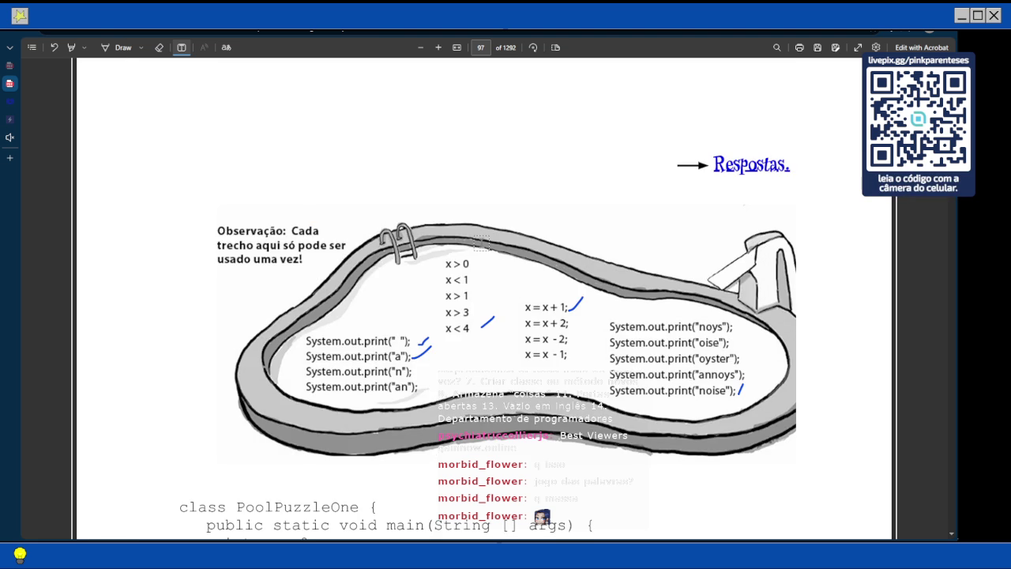
{"action": "scroll", "coordinate": [482, 243], "scroll_direction": "down", "scroll_amount": 1}
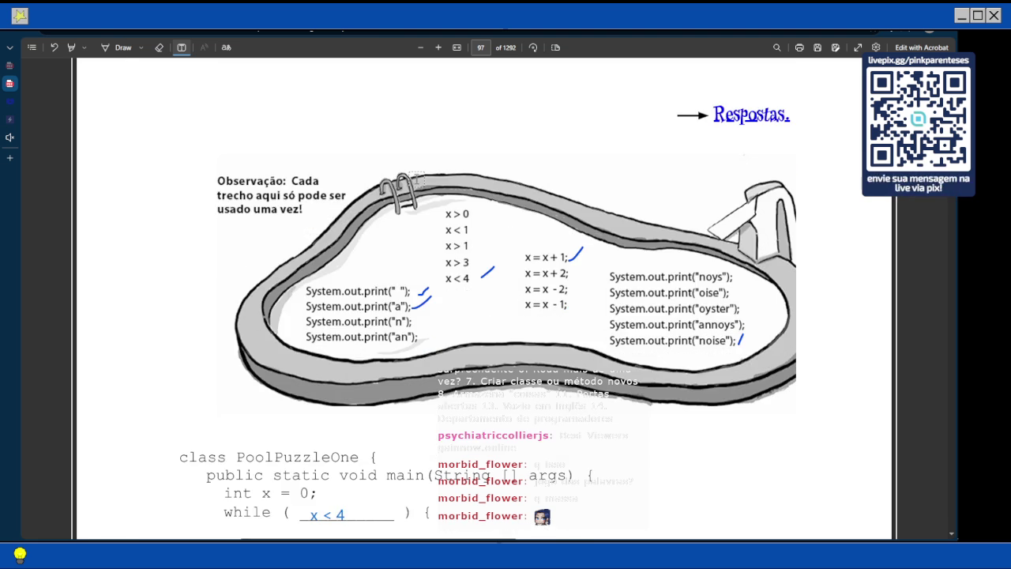
{"action": "scroll", "coordinate": [405, 187], "scroll_direction": "down", "scroll_amount": 12}
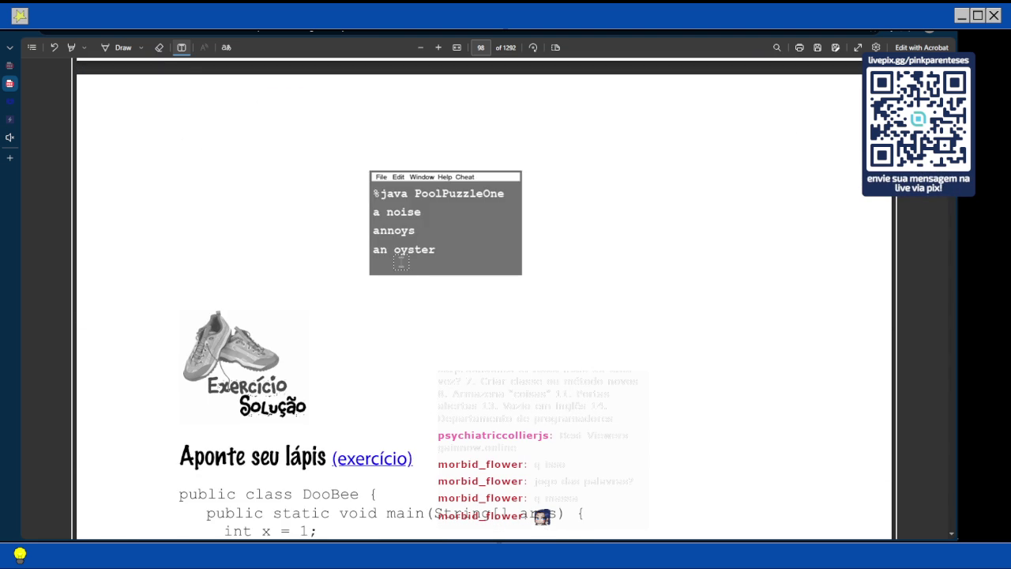
{"action": "scroll", "coordinate": [402, 263], "scroll_direction": "up", "scroll_amount": 1}
{"action": "scroll", "coordinate": [401, 261], "scroll_direction": "up", "scroll_amount": 15}
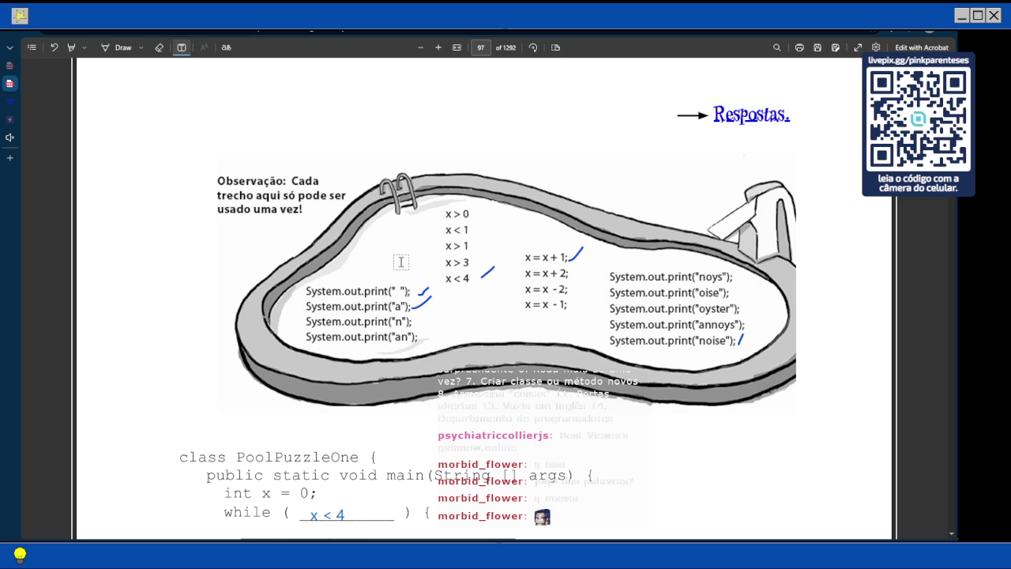
{"action": "scroll", "coordinate": [712, 307], "scroll_direction": "down", "scroll_amount": 5}
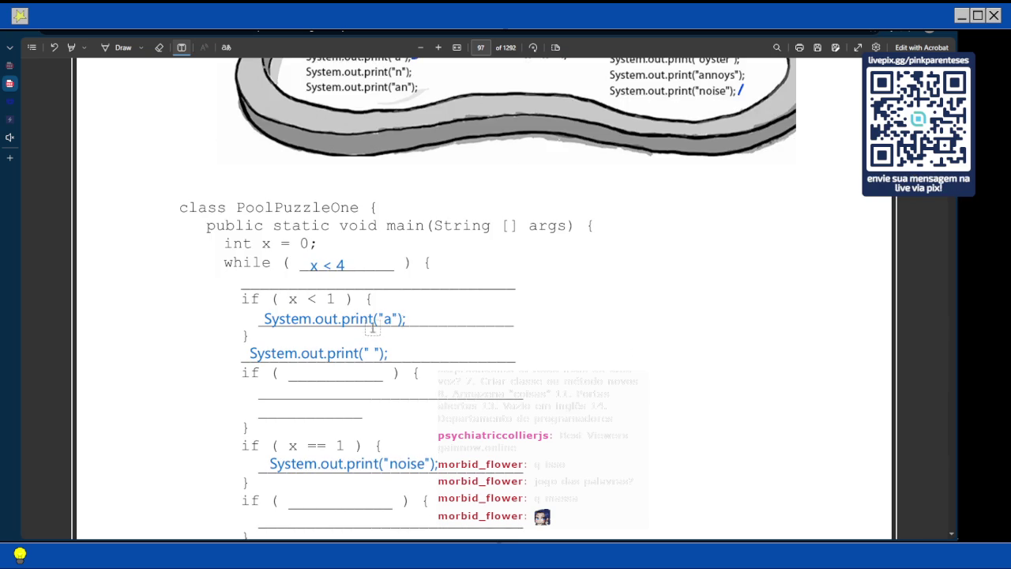
{"action": "scroll", "coordinate": [359, 331], "scroll_direction": "up", "scroll_amount": 3}
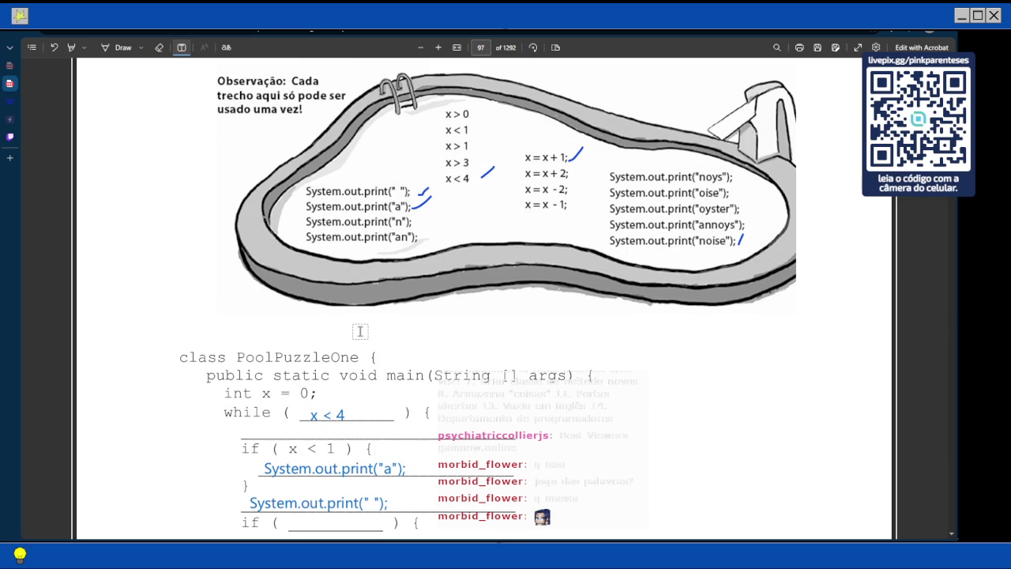
{"action": "scroll", "coordinate": [359, 331], "scroll_direction": "down", "scroll_amount": 3}
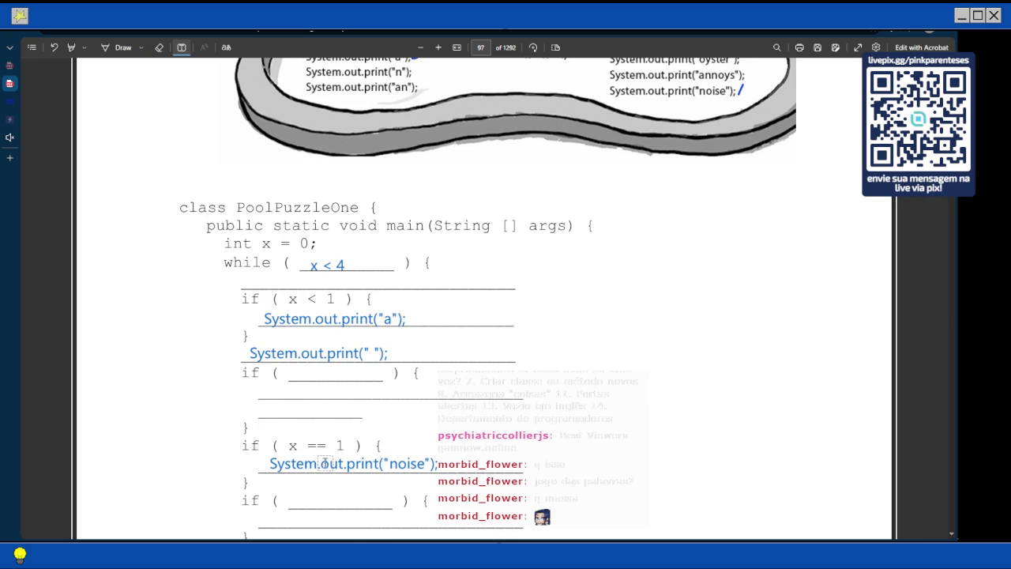
{"action": "scroll", "coordinate": [289, 454], "scroll_direction": "down", "scroll_amount": 1}
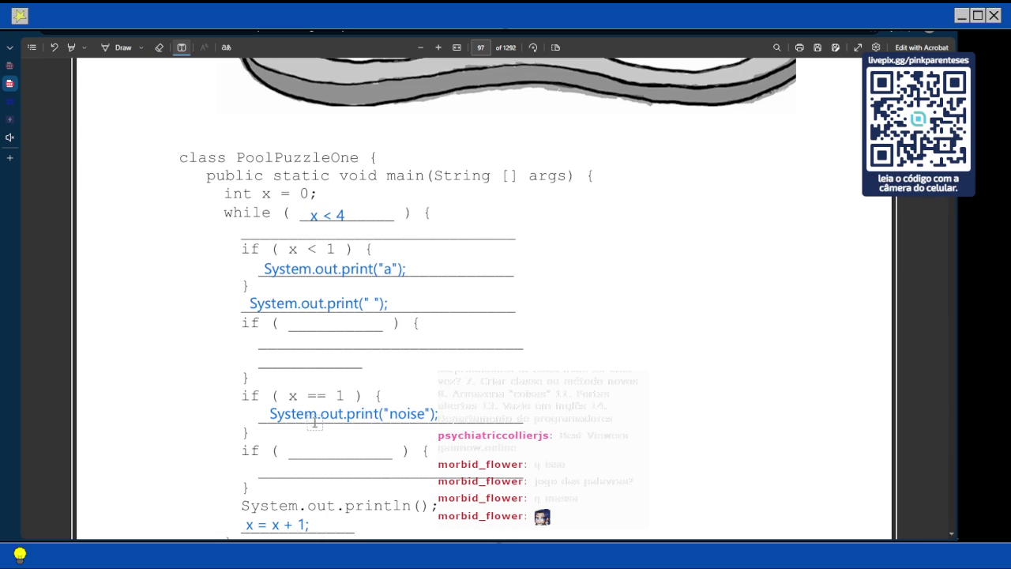
{"action": "scroll", "coordinate": [314, 423], "scroll_direction": "up", "scroll_amount": 5}
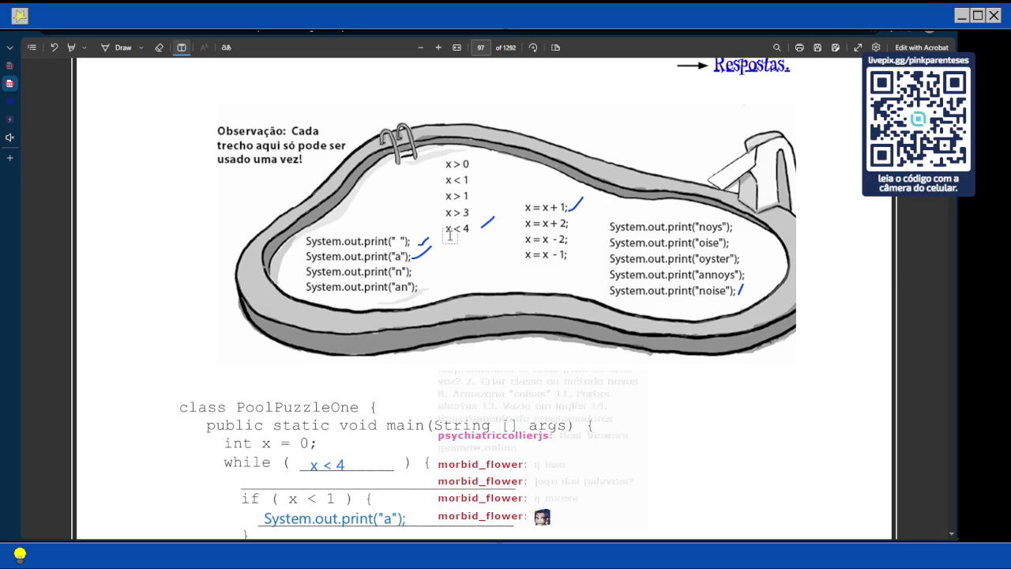
Scroll back up to page 96 to reread the pool puzzle instructions
{"action": "scroll", "coordinate": [449, 235], "scroll_direction": "down", "scroll_amount": 3}
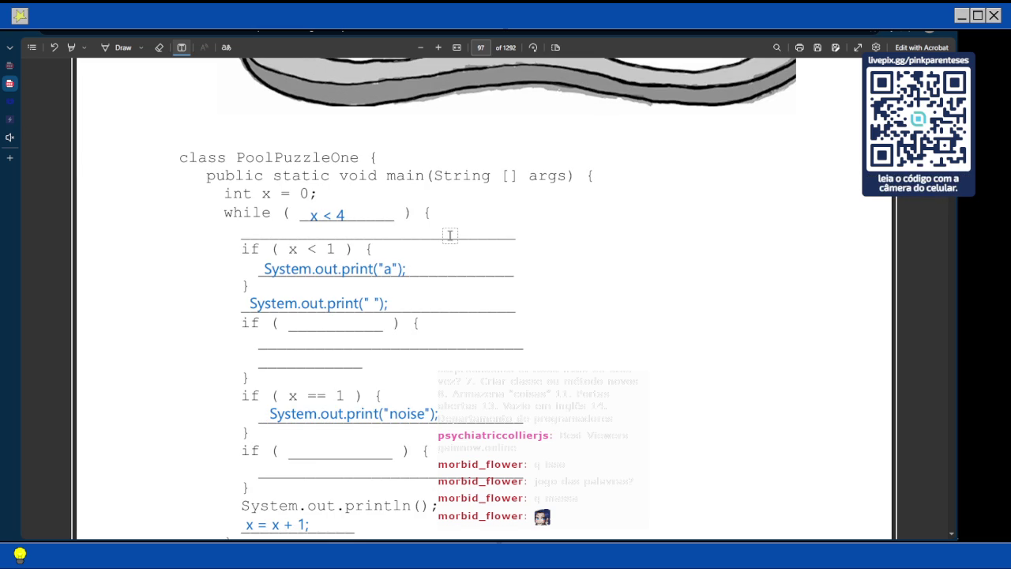
{"action": "scroll", "coordinate": [441, 272], "scroll_direction": "down", "scroll_amount": 1}
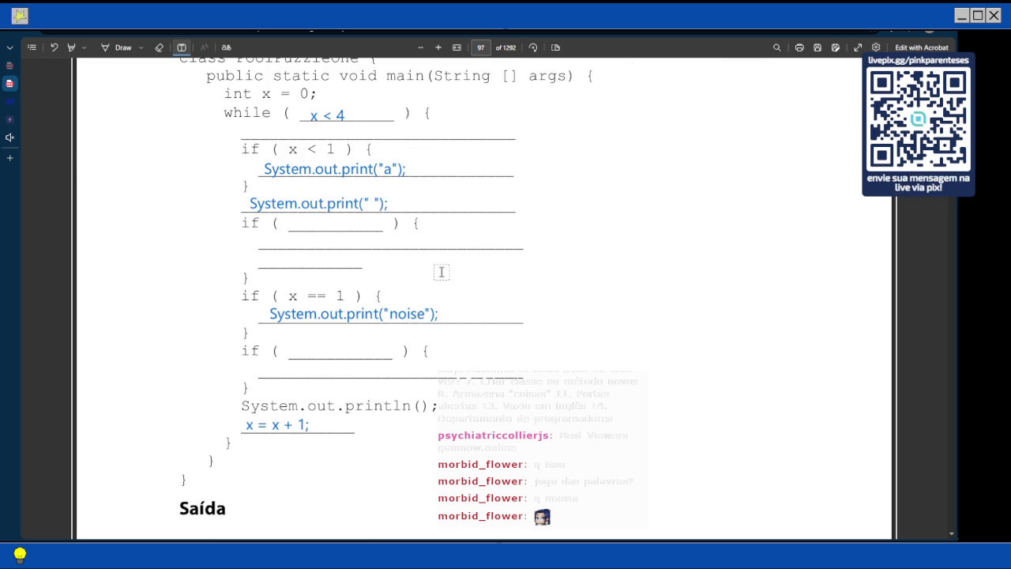
{"action": "scroll", "coordinate": [442, 273], "scroll_direction": "up", "scroll_amount": 5}
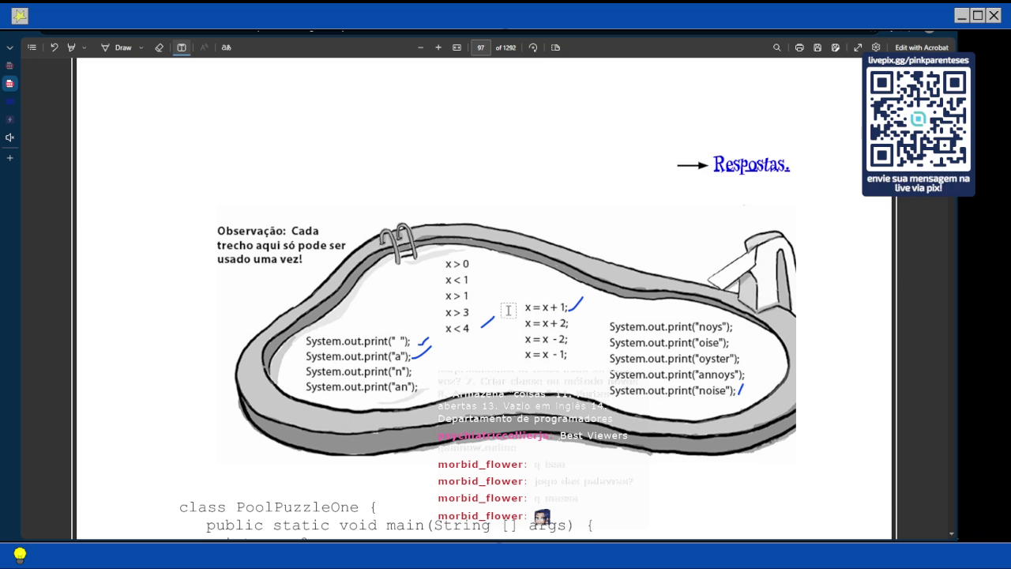
{"action": "scroll", "coordinate": [513, 294], "scroll_direction": "down", "scroll_amount": 2}
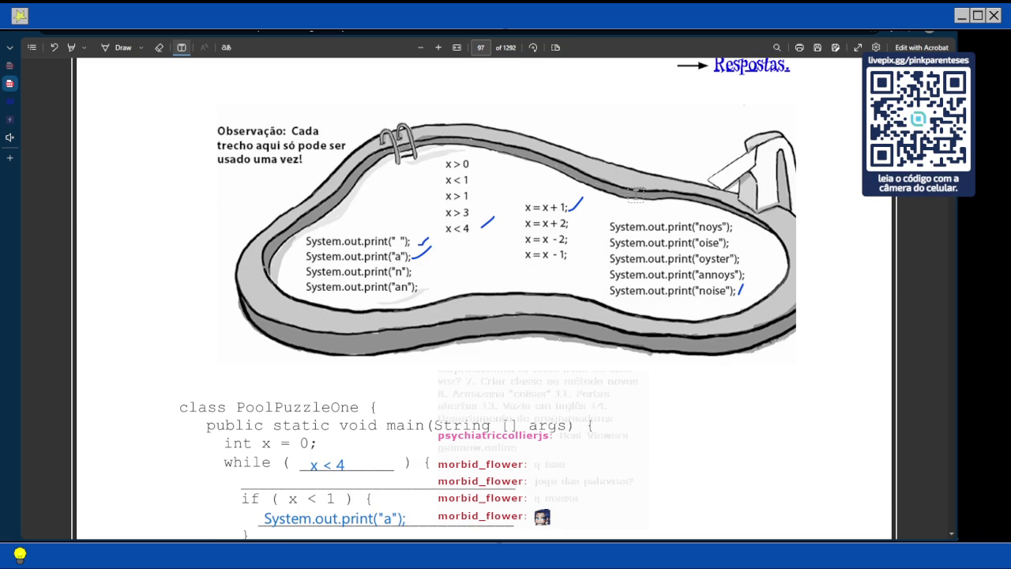
{"action": "scroll", "coordinate": [636, 195], "scroll_direction": "up", "scroll_amount": 9}
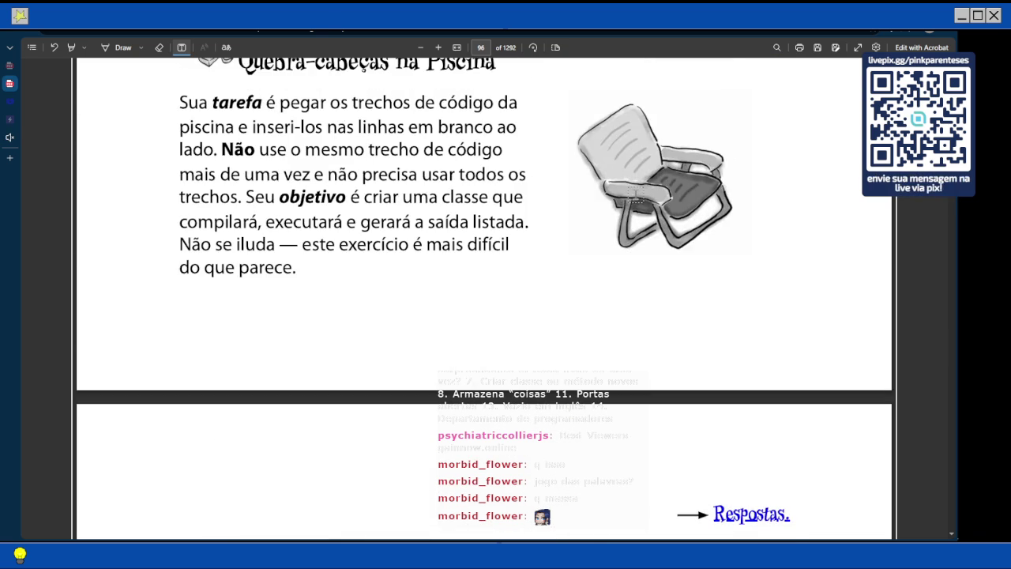
Scroll down to page 97 to view the ticked pool snippets above PoolPuzzleOne
{"action": "scroll", "coordinate": [620, 237], "scroll_direction": "down", "scroll_amount": 6}
{"action": "scroll", "coordinate": [621, 237], "scroll_direction": "down", "scroll_amount": 2}
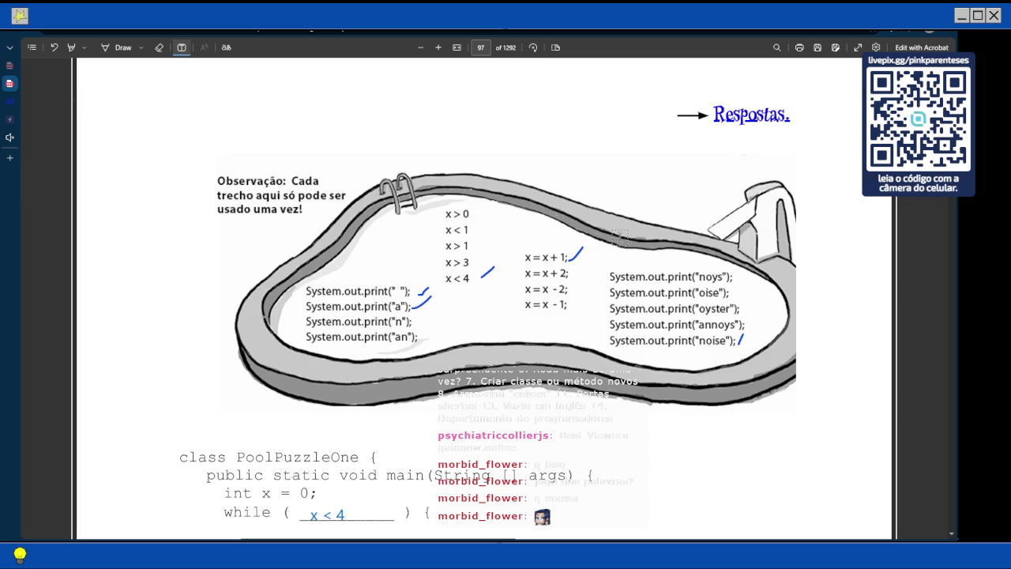
{"action": "scroll", "coordinate": [621, 237], "scroll_direction": "down", "scroll_amount": 1}
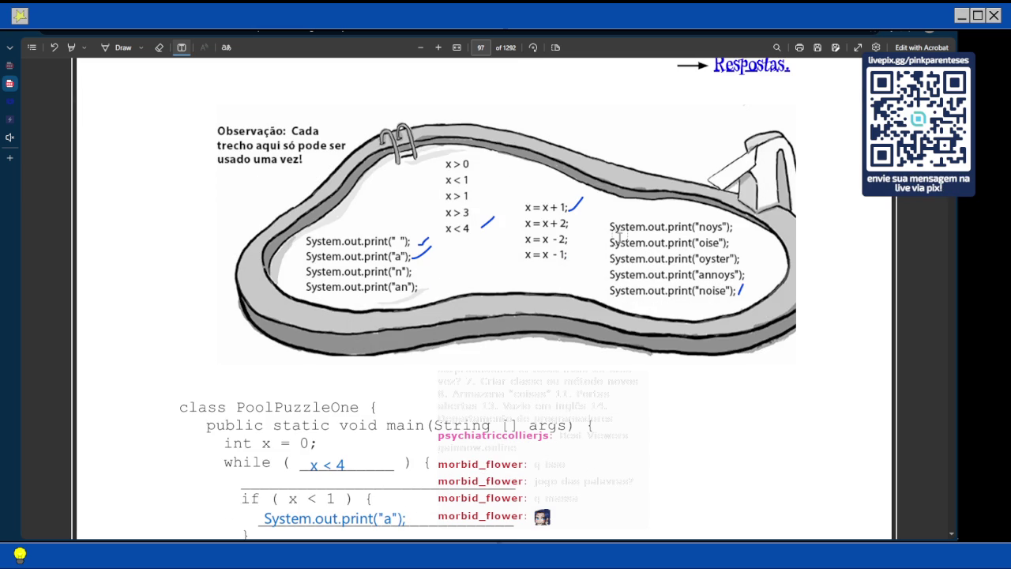
{"action": "scroll", "coordinate": [621, 237], "scroll_direction": "down", "scroll_amount": 1}
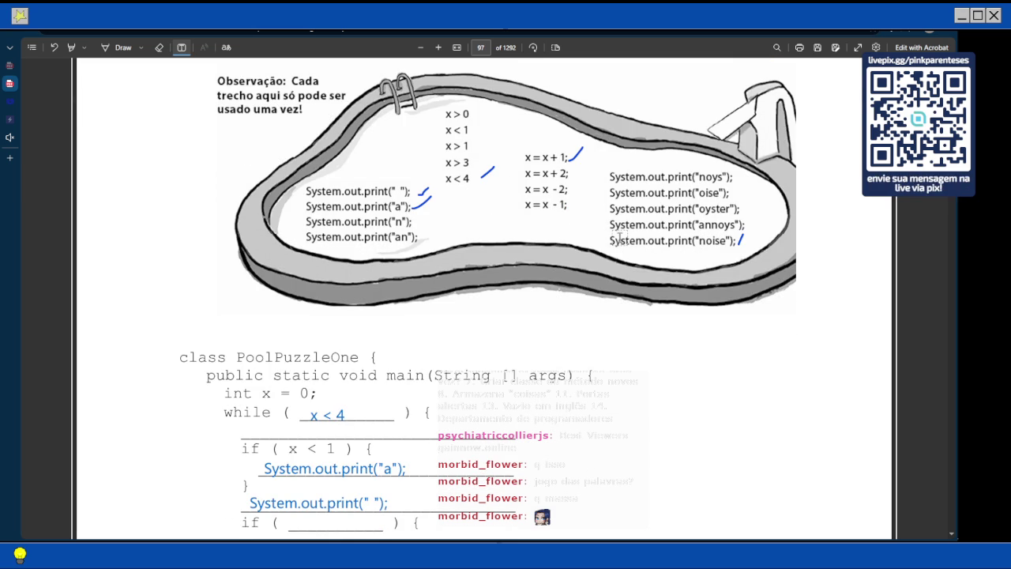
{"action": "scroll", "coordinate": [620, 238], "scroll_direction": "down", "scroll_amount": 3}
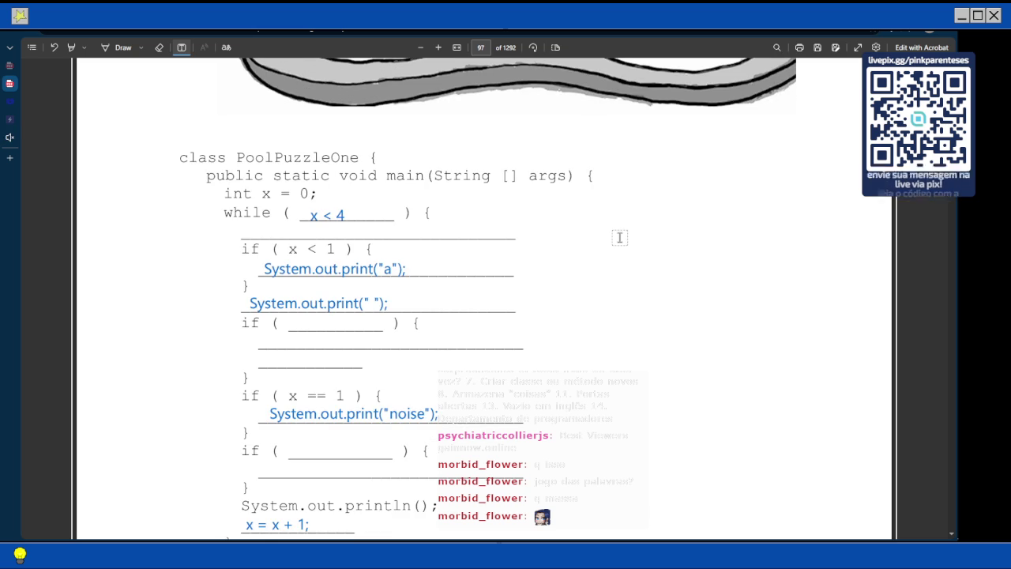
{"action": "scroll", "coordinate": [620, 238], "scroll_direction": "up", "scroll_amount": 4}
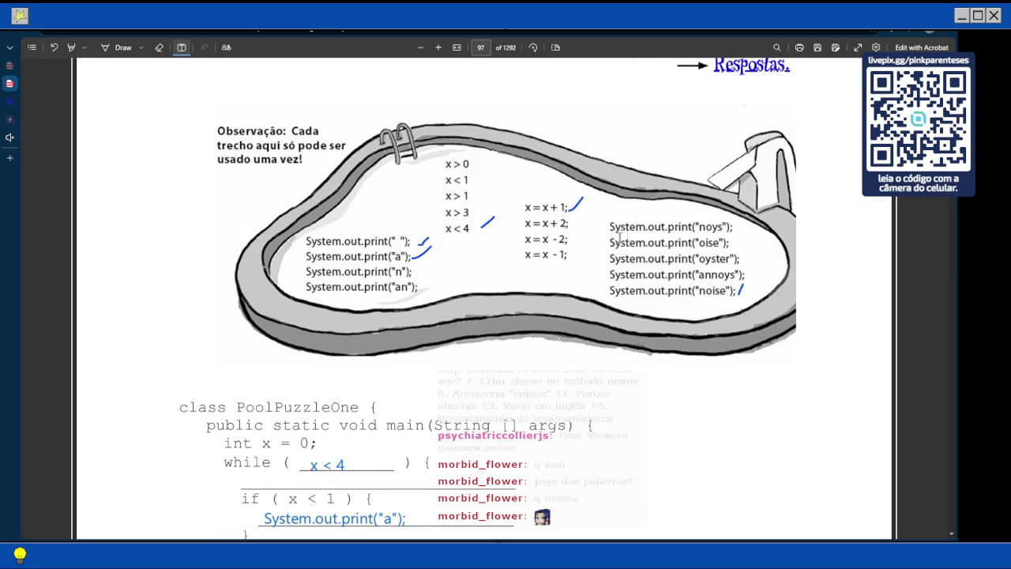
{"action": "scroll", "coordinate": [620, 237], "scroll_direction": "down", "scroll_amount": 2}
{"action": "scroll", "coordinate": [620, 237], "scroll_direction": "down", "scroll_amount": 2}
{"action": "scroll", "coordinate": [620, 237], "scroll_direction": "up", "scroll_amount": 4}
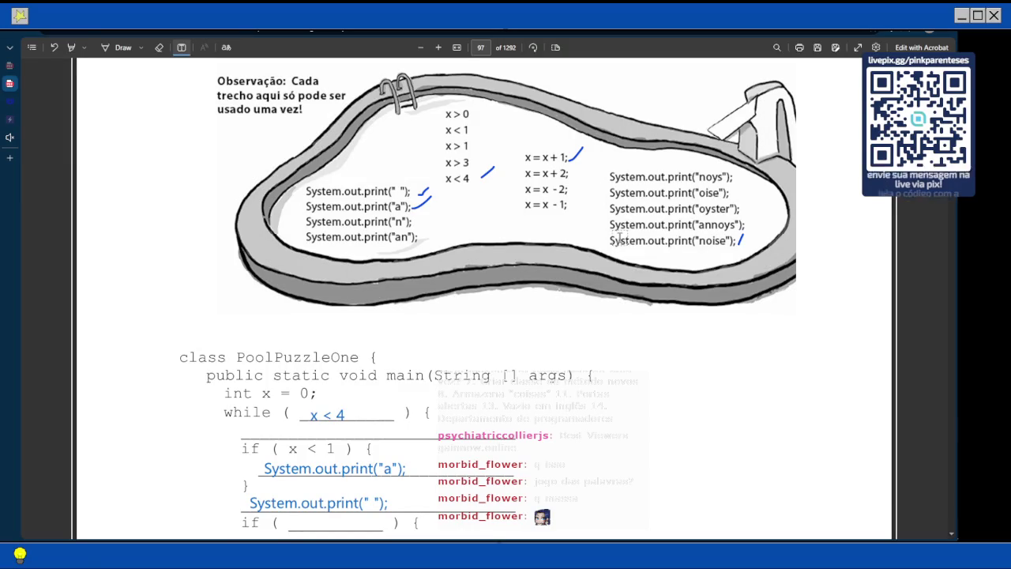
{"action": "scroll", "coordinate": [620, 237], "scroll_direction": "down", "scroll_amount": 3}
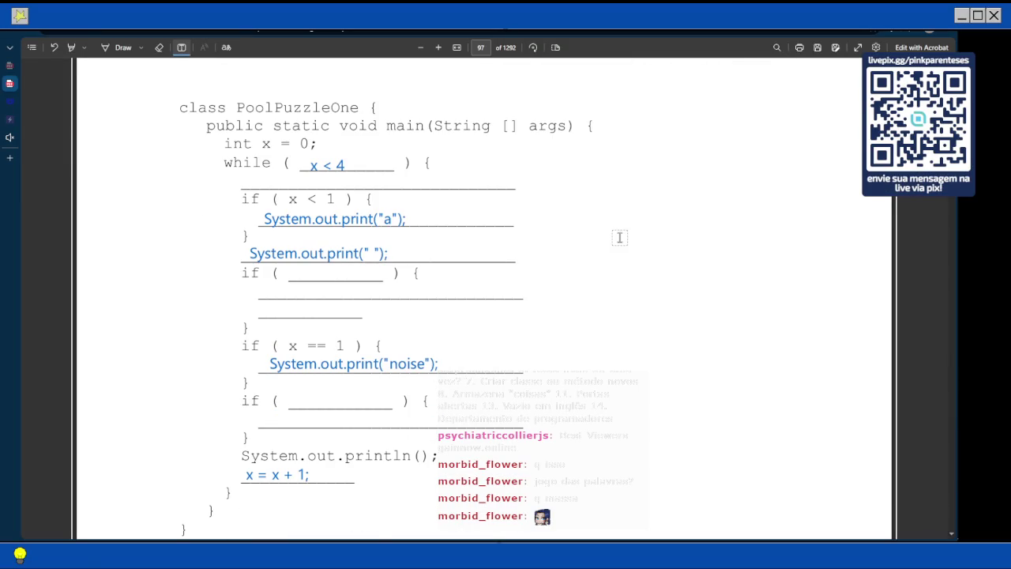
{"action": "scroll", "coordinate": [459, 266], "scroll_direction": "up", "scroll_amount": 4}
{"action": "scroll", "coordinate": [459, 265], "scroll_direction": "up", "scroll_amount": 1}
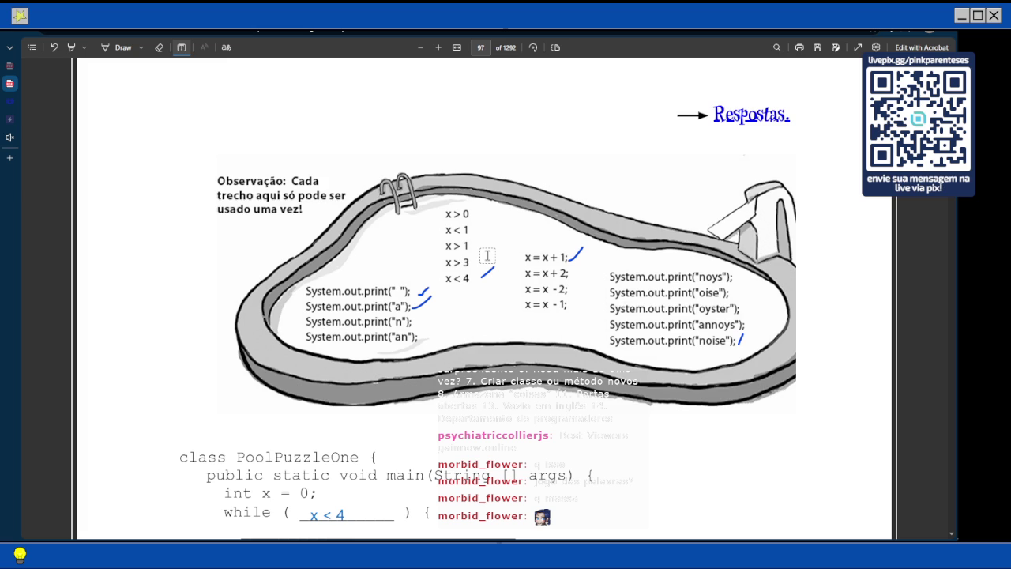
Scroll down to page 98 to check the expected output 'a noise / annoys / an oyster'
{"action": "scroll", "coordinate": [488, 255], "scroll_direction": "down", "scroll_amount": 3}
{"action": "scroll", "coordinate": [488, 255], "scroll_direction": "up", "scroll_amount": 4}
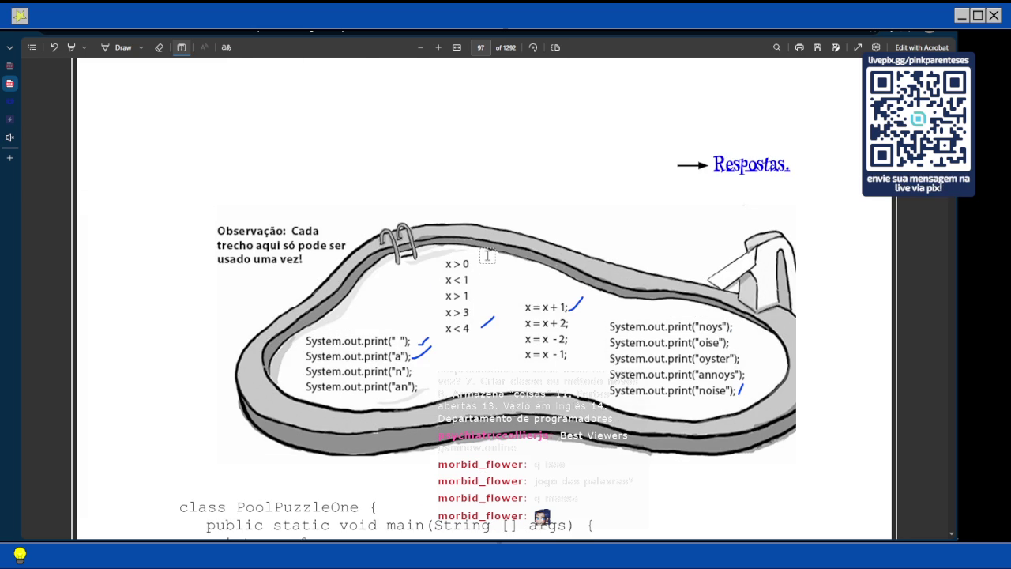
{"action": "scroll", "coordinate": [487, 255], "scroll_direction": "down", "scroll_amount": 3}
{"action": "scroll", "coordinate": [487, 255], "scroll_direction": "up", "scroll_amount": 1}
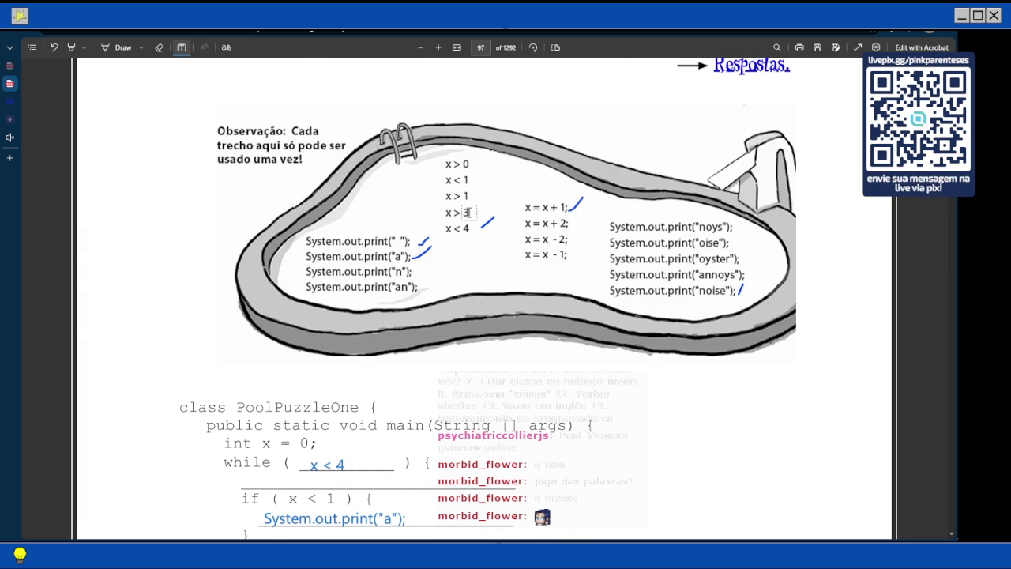
{"action": "scroll", "coordinate": [467, 212], "scroll_direction": "down", "scroll_amount": 3}
{"action": "scroll", "coordinate": [467, 212], "scroll_direction": "down", "scroll_amount": 4}
{"action": "scroll", "coordinate": [469, 212], "scroll_direction": "up", "scroll_amount": 8}
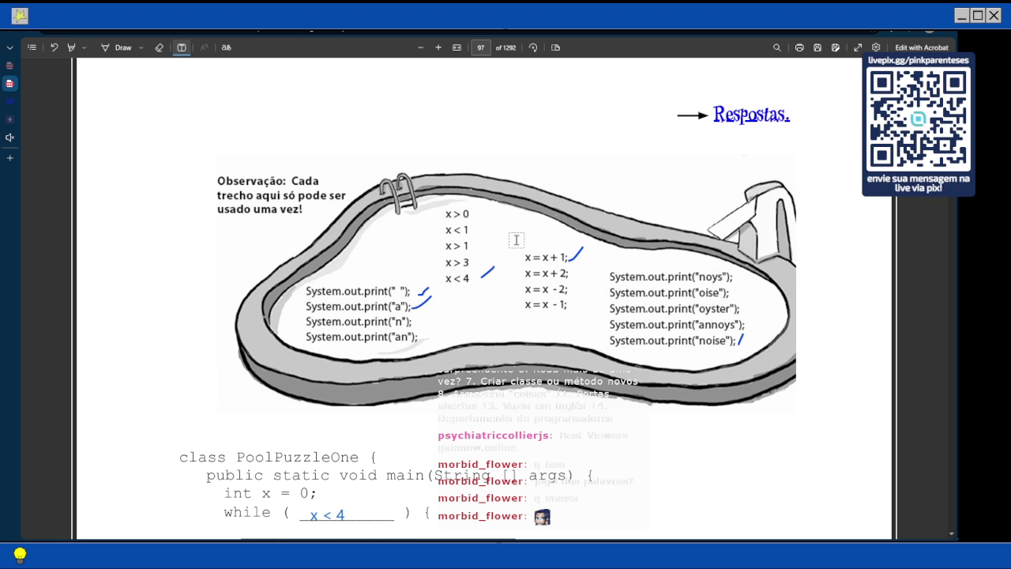
{"action": "scroll", "coordinate": [516, 240], "scroll_direction": "down", "scroll_amount": 1}
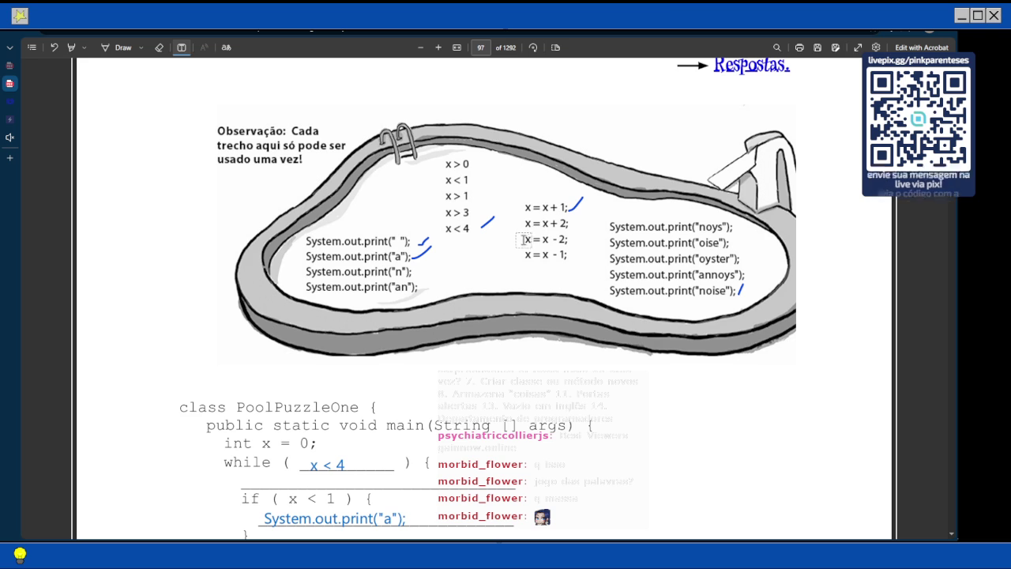
{"action": "scroll", "coordinate": [520, 244], "scroll_direction": "down", "scroll_amount": 4}
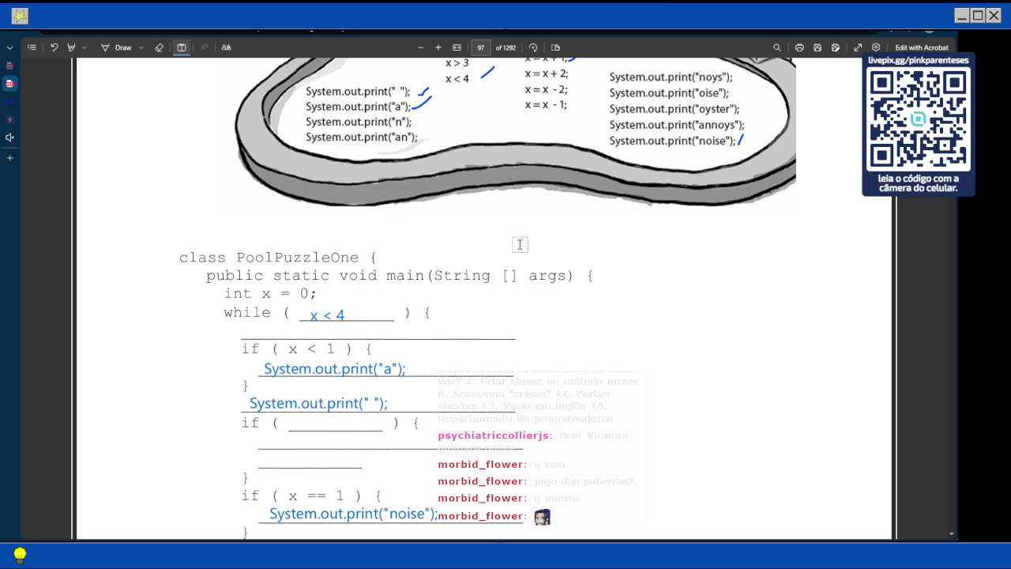
{"action": "scroll", "coordinate": [520, 244], "scroll_direction": "up", "scroll_amount": 1}
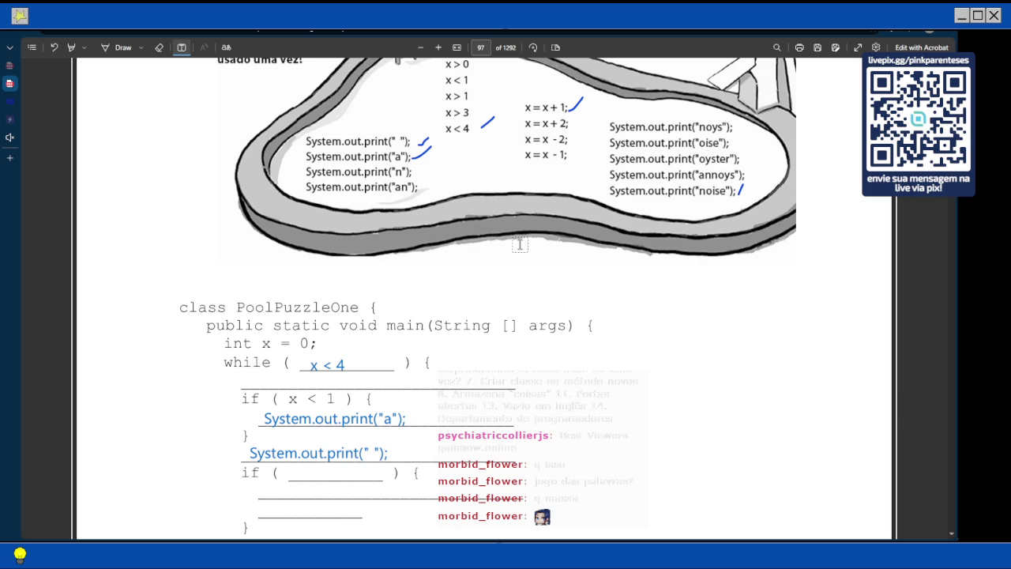
{"action": "scroll", "coordinate": [520, 244], "scroll_direction": "down", "scroll_amount": 10}
{"action": "scroll", "coordinate": [520, 244], "scroll_direction": "up", "scroll_amount": 10}
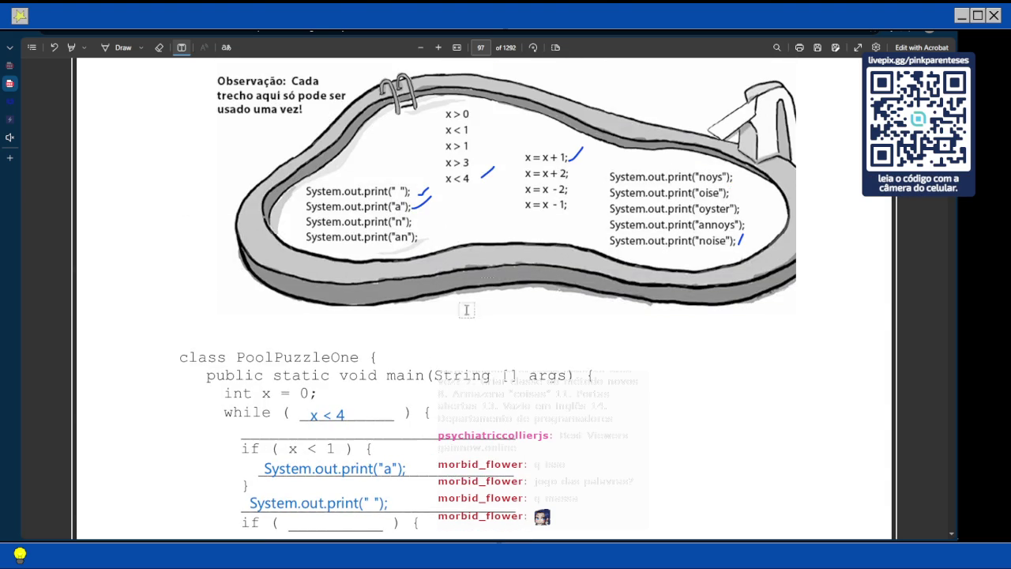
{"action": "scroll", "coordinate": [676, 214], "scroll_direction": "down", "scroll_amount": 10}
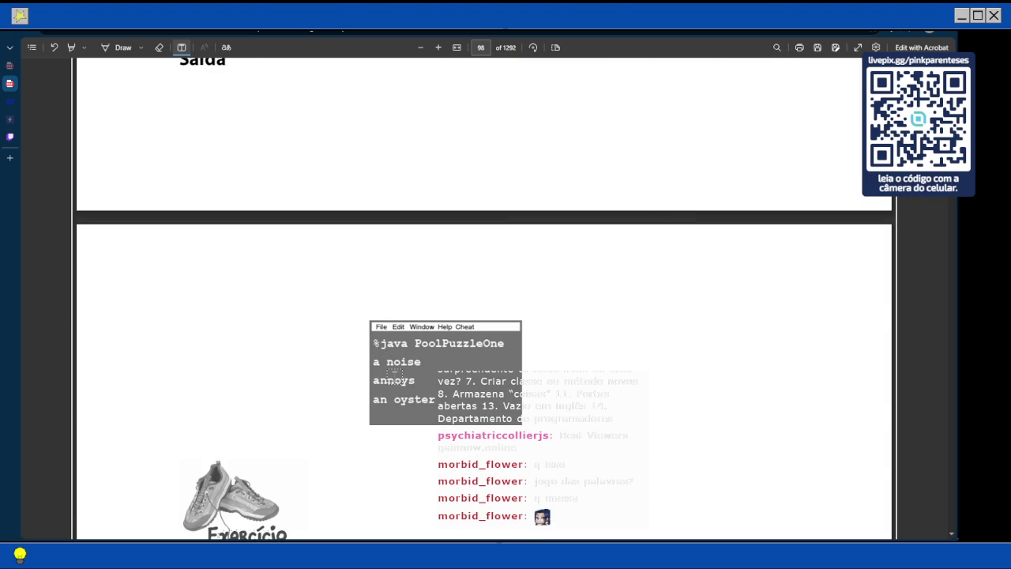
Scroll through pages 97–98, ending back on the ticked pool illustration on page 97
{"action": "scroll", "coordinate": [394, 373], "scroll_direction": "up", "scroll_amount": 8}
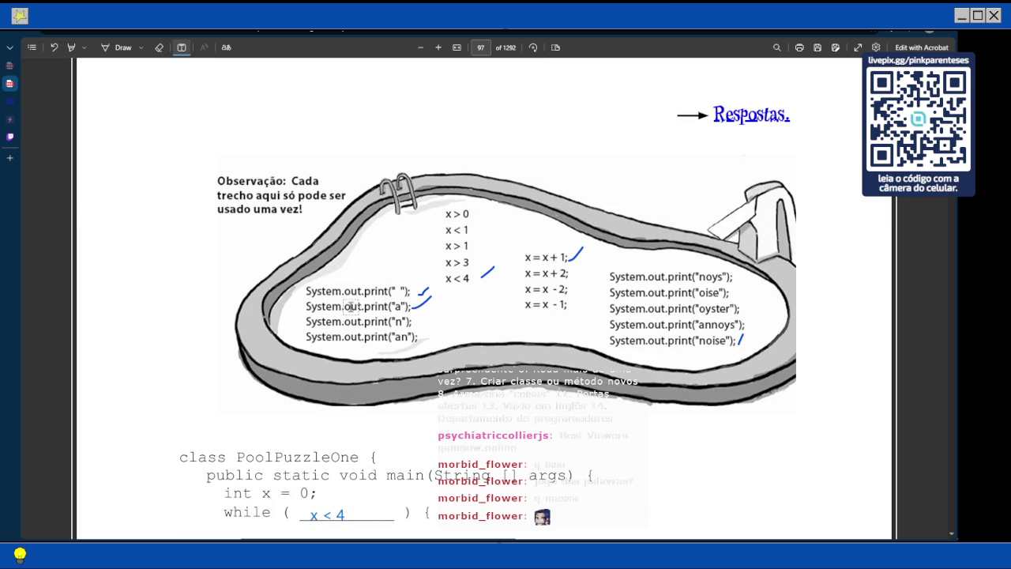
{"action": "scroll", "coordinate": [707, 304], "scroll_direction": "down", "scroll_amount": 5}
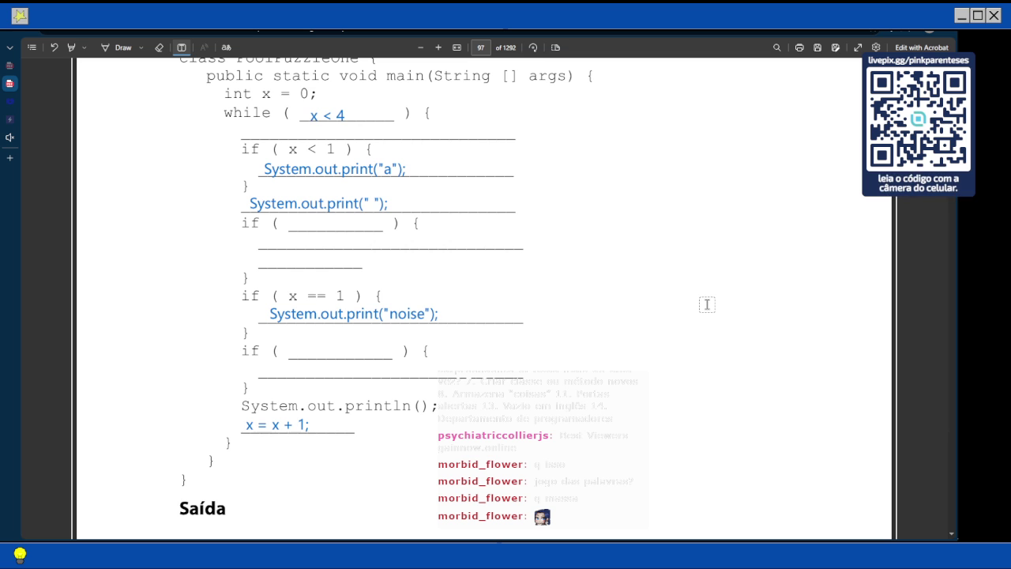
{"action": "scroll", "coordinate": [707, 304], "scroll_direction": "up", "scroll_amount": 1}
{"action": "scroll", "coordinate": [707, 304], "scroll_direction": "down", "scroll_amount": 8}
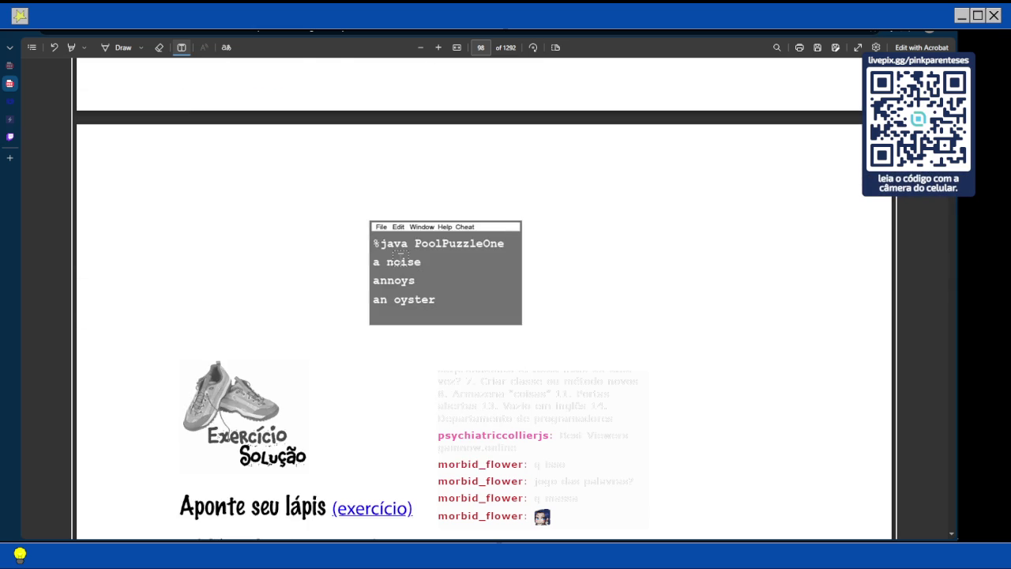
{"action": "scroll", "coordinate": [397, 254], "scroll_direction": "up", "scroll_amount": 10}
{"action": "scroll", "coordinate": [401, 257], "scroll_direction": "up", "scroll_amount": 5}
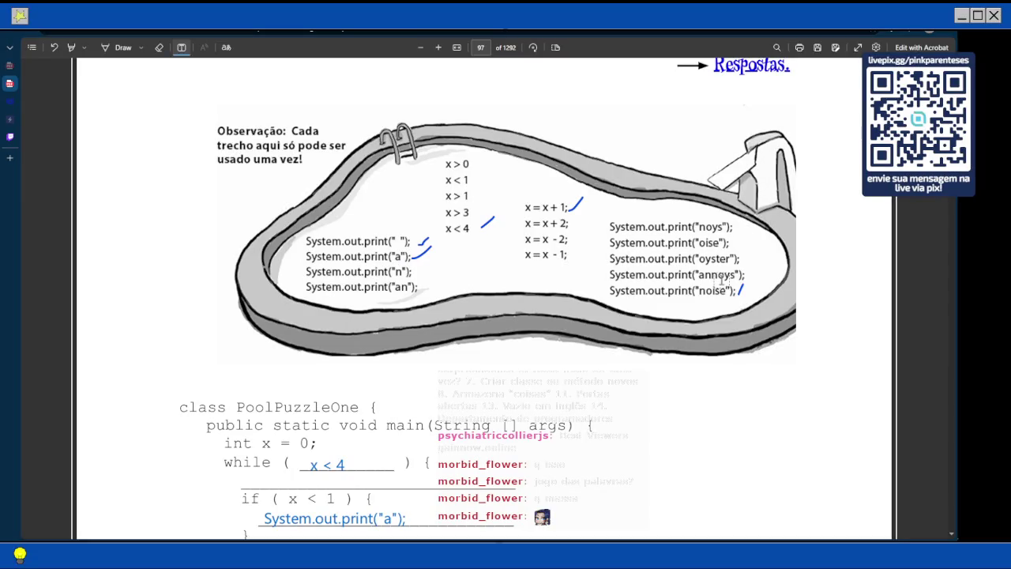
Move the System.out.print("a"); text box up to the blank line after the while condition
{"action": "scroll", "coordinate": [722, 278], "scroll_direction": "down", "scroll_amount": 3}
{"action": "left_click", "coordinate": [252, 319]}
{"action": "left_click_drag", "start_coordinate": [253, 319], "coordinate": [233, 278]}
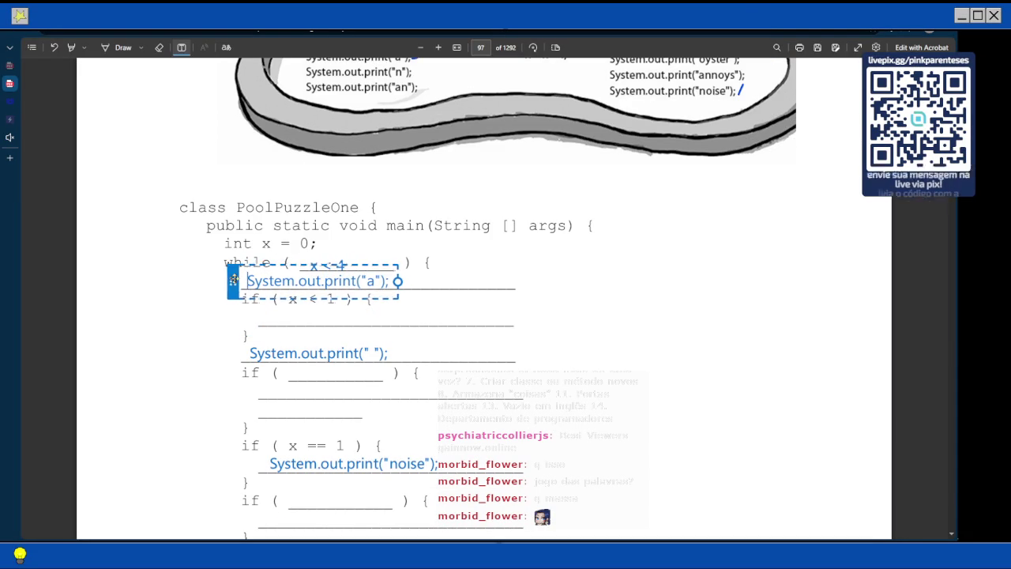
{"action": "left_click", "coordinate": [545, 306]}
{"action": "scroll", "coordinate": [545, 308], "scroll_direction": "down", "scroll_amount": 10}
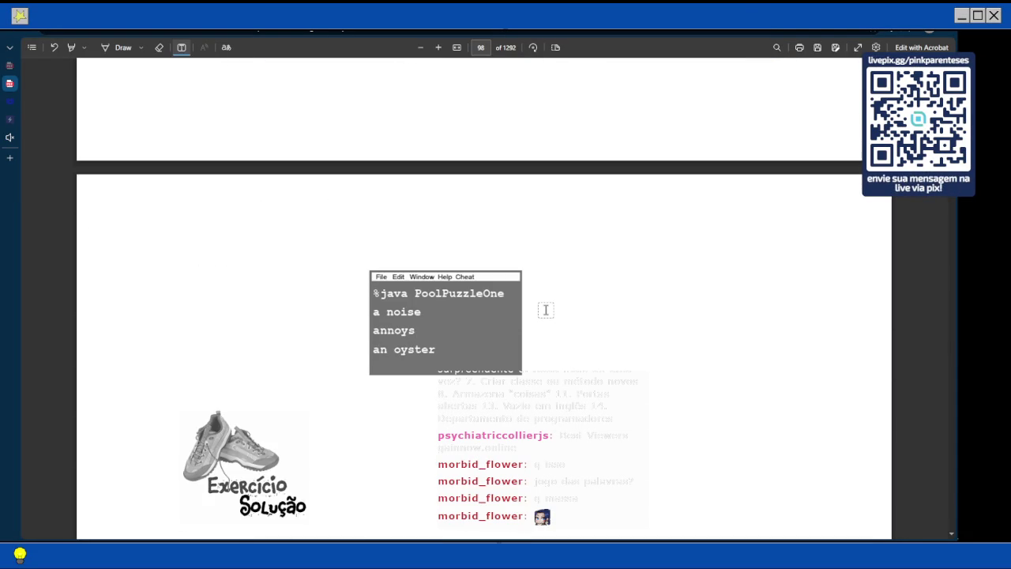
{"action": "scroll", "coordinate": [545, 310], "scroll_direction": "up", "scroll_amount": 5}
{"action": "scroll", "coordinate": [545, 309], "scroll_direction": "up", "scroll_amount": 3}
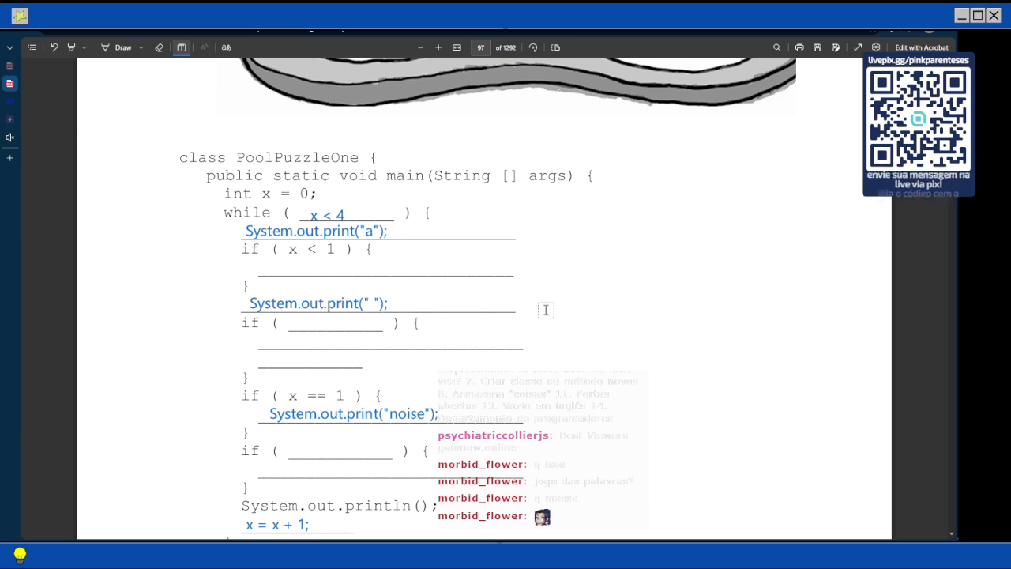
{"action": "scroll", "coordinate": [545, 310], "scroll_direction": "down", "scroll_amount": 3}
{"action": "scroll", "coordinate": [546, 310], "scroll_direction": "up", "scroll_amount": 3}
{"action": "scroll", "coordinate": [545, 309], "scroll_direction": "up", "scroll_amount": 3}
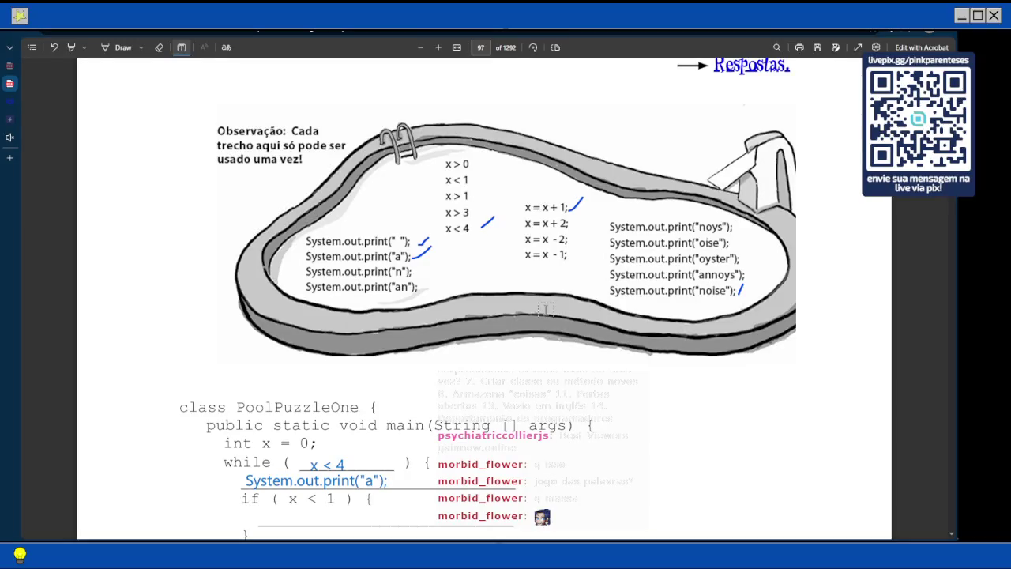
{"action": "scroll", "coordinate": [545, 310], "scroll_direction": "down", "scroll_amount": 1}
Drag System.out.print("a"); back down into the if ( x < 1 ) block
{"action": "scroll", "coordinate": [545, 310], "scroll_direction": "down", "scroll_amount": 5}
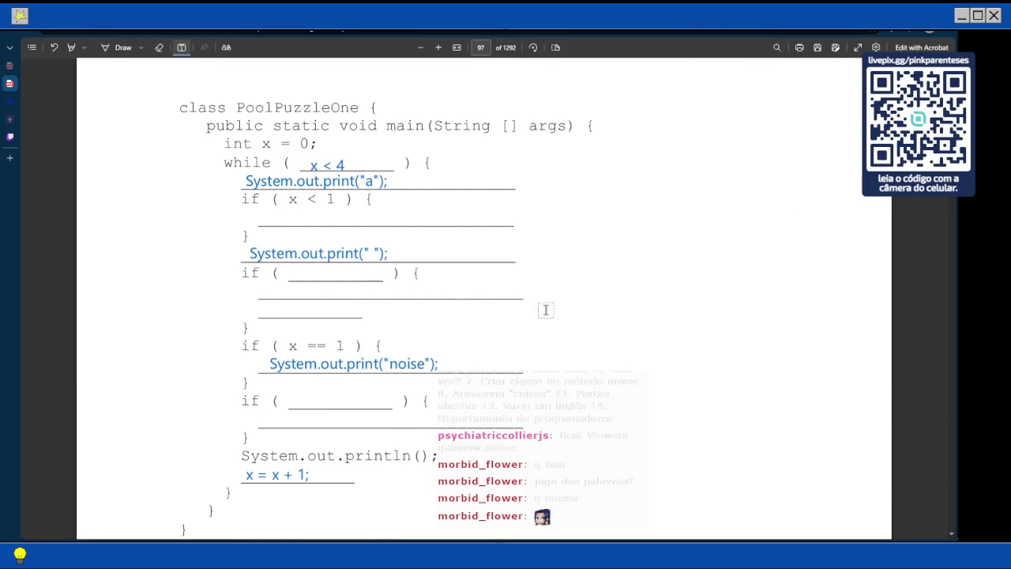
{"action": "scroll", "coordinate": [545, 310], "scroll_direction": "down", "scroll_amount": 7}
{"action": "scroll", "coordinate": [546, 310], "scroll_direction": "down", "scroll_amount": 4}
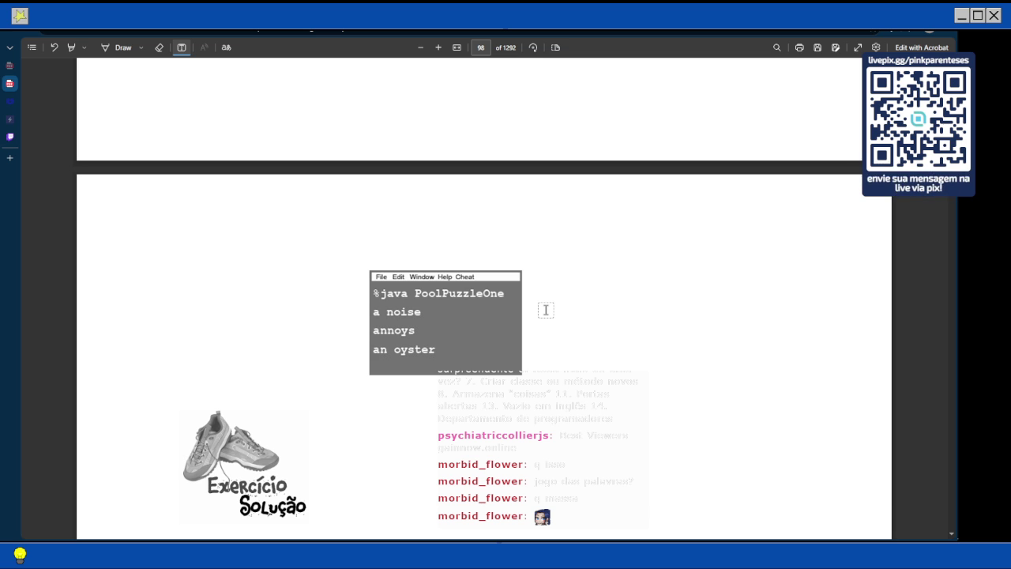
{"action": "scroll", "coordinate": [423, 274], "scroll_direction": "down", "scroll_amount": 2}
{"action": "scroll", "coordinate": [423, 274], "scroll_direction": "up", "scroll_amount": 2}
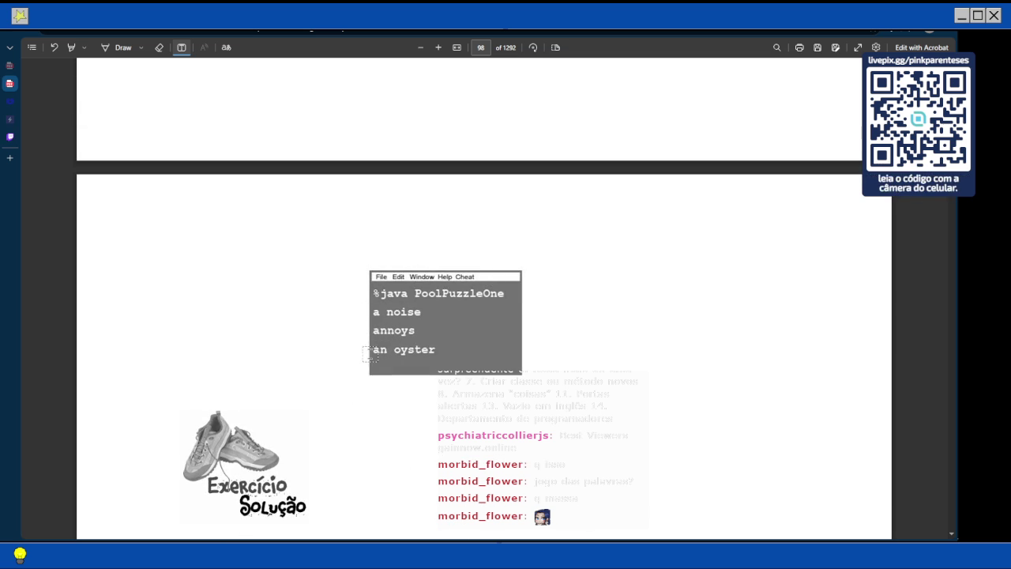
{"action": "scroll", "coordinate": [371, 349], "scroll_direction": "up", "scroll_amount": 9}
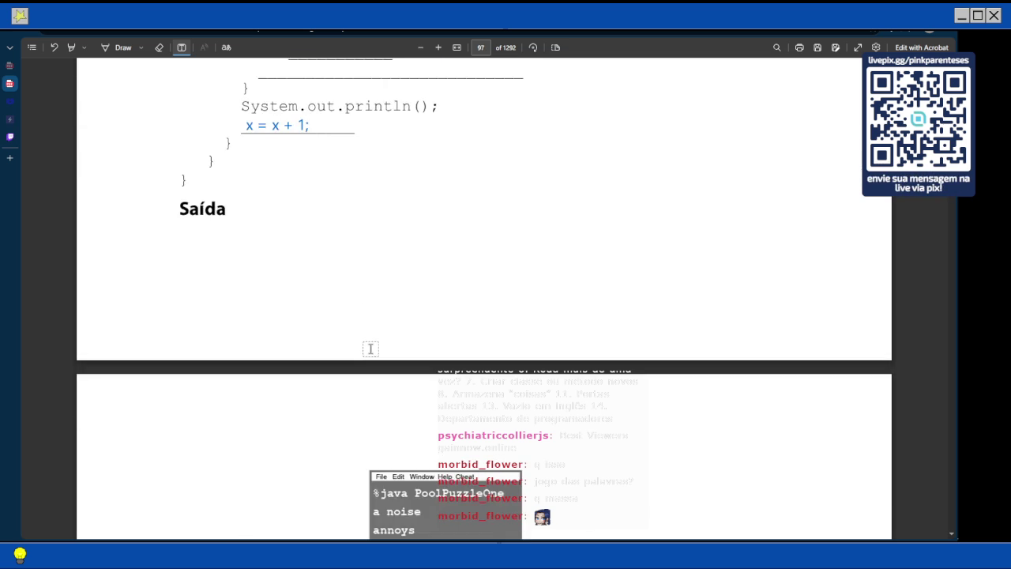
{"action": "scroll", "coordinate": [370, 349], "scroll_direction": "down", "scroll_amount": 3}
{"action": "scroll", "coordinate": [371, 349], "scroll_direction": "up", "scroll_amount": 2}
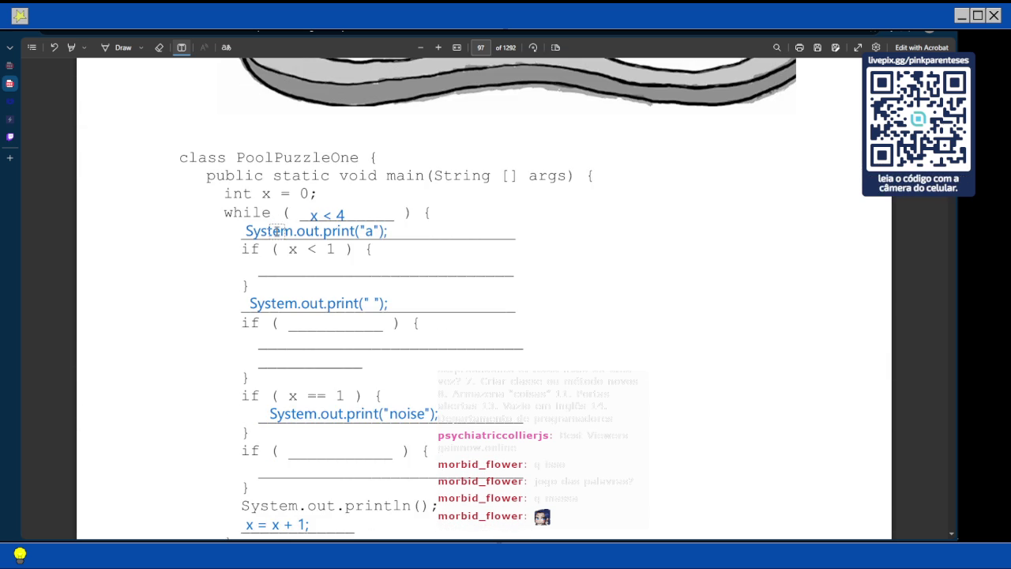
{"action": "scroll", "coordinate": [267, 233], "scroll_direction": "down", "scroll_amount": 4}
{"action": "scroll", "coordinate": [266, 233], "scroll_direction": "down", "scroll_amount": 1}
{"action": "scroll", "coordinate": [266, 234], "scroll_direction": "down", "scroll_amount": 5}
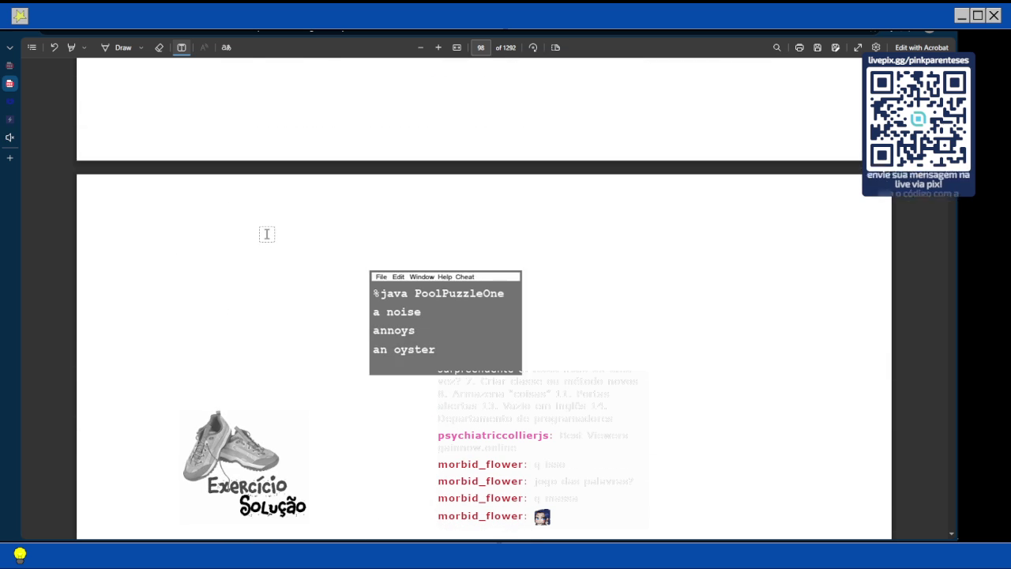
{"action": "scroll", "coordinate": [267, 234], "scroll_direction": "up", "scroll_amount": 10}
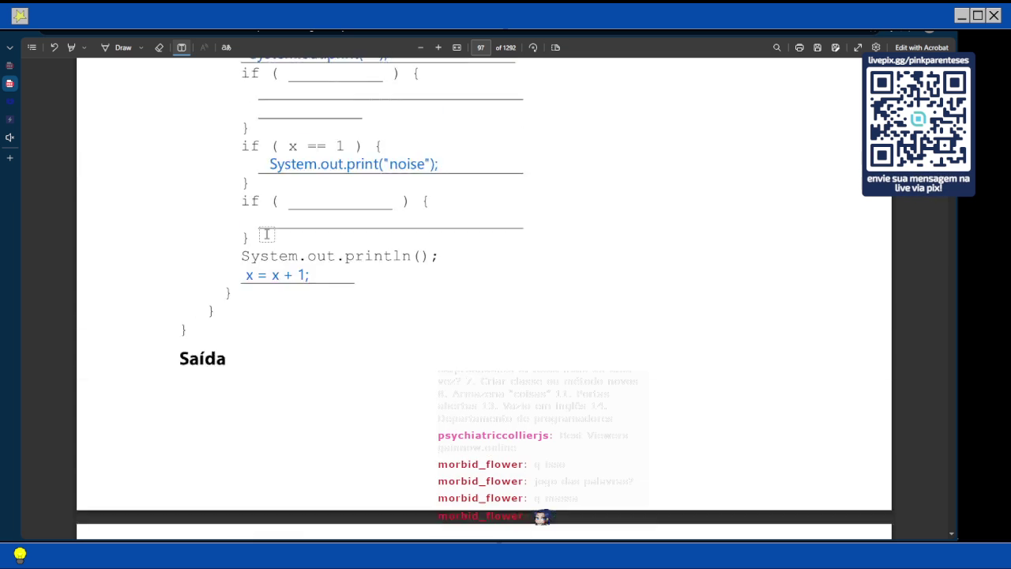
{"action": "scroll", "coordinate": [266, 234], "scroll_direction": "down", "scroll_amount": 1}
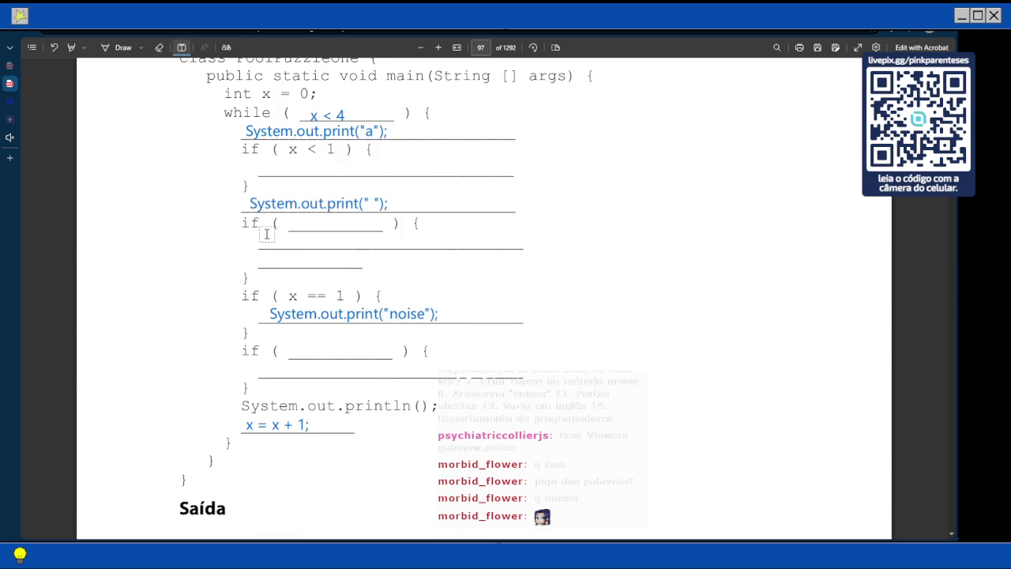
{"action": "scroll", "coordinate": [266, 234], "scroll_direction": "up", "scroll_amount": 2}
{"action": "left_click_drag", "start_coordinate": [266, 233], "coordinate": [265, 274]}
{"action": "left_click", "coordinate": [601, 314]}
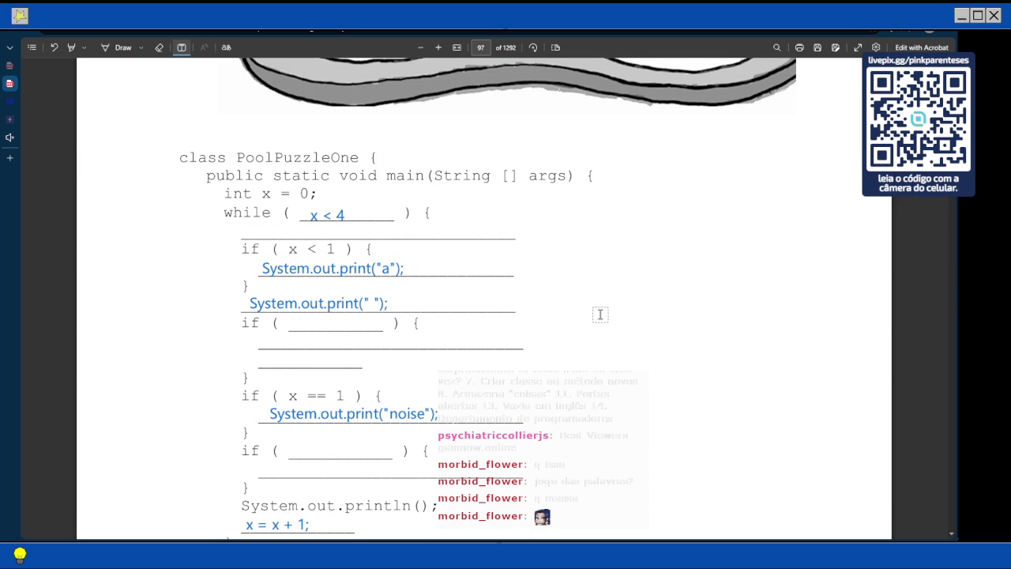
{"action": "scroll", "coordinate": [601, 314], "scroll_direction": "down", "scroll_amount": 5}
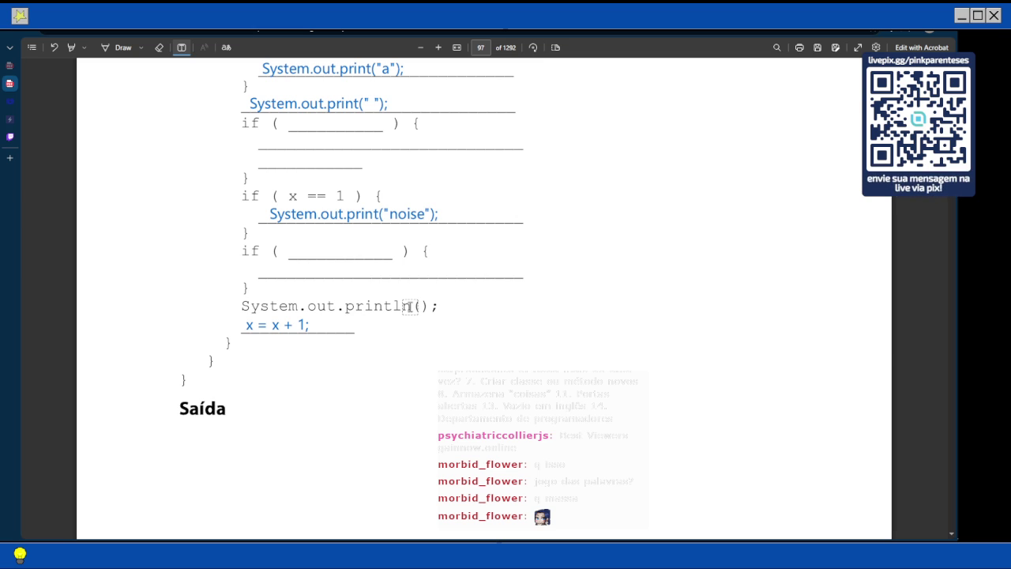
{"action": "scroll", "coordinate": [409, 306], "scroll_direction": "up", "scroll_amount": 5}
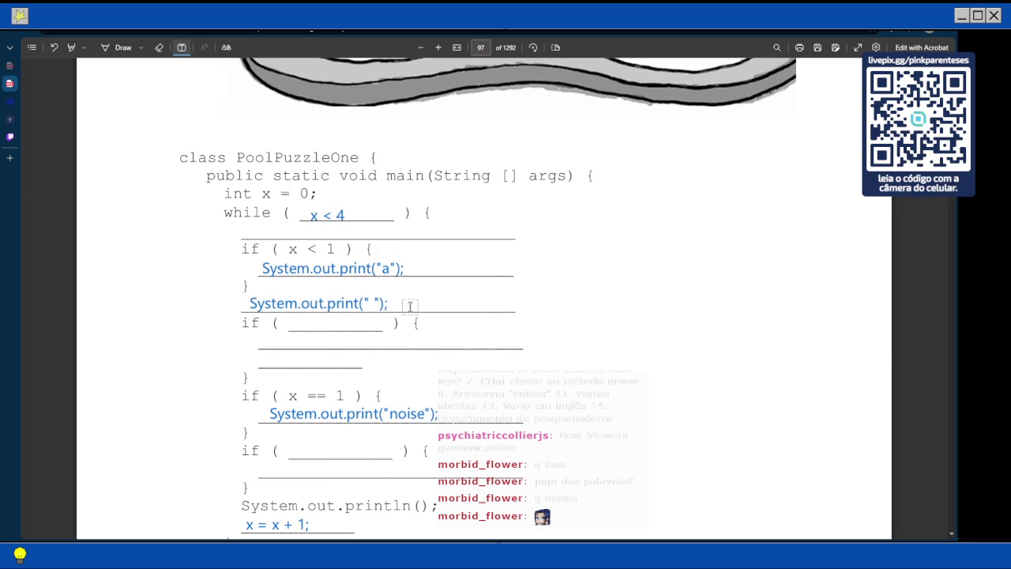
{"action": "scroll", "coordinate": [410, 306], "scroll_direction": "down", "scroll_amount": 5}
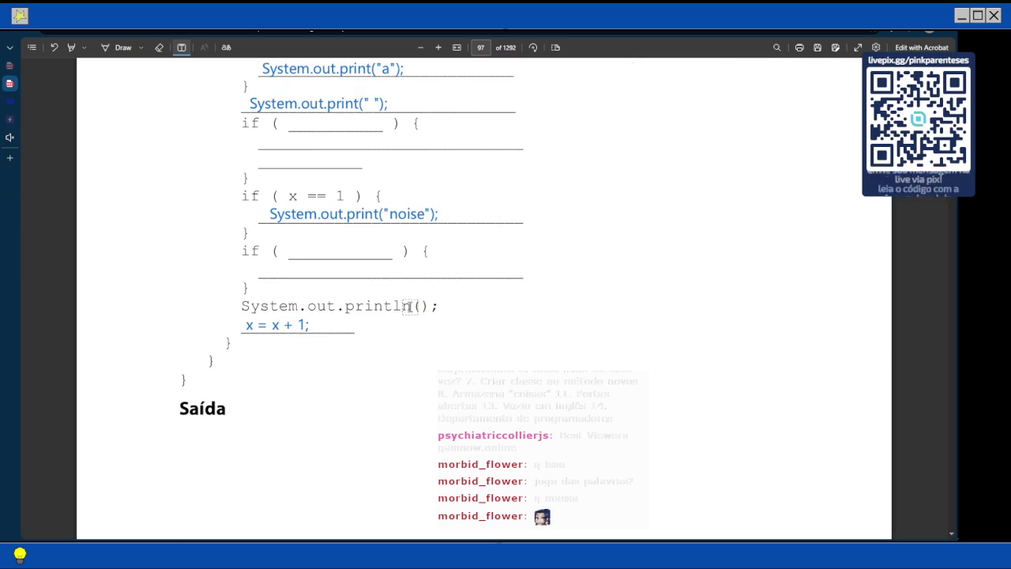
{"action": "scroll", "coordinate": [364, 264], "scroll_direction": "down", "scroll_amount": 1}
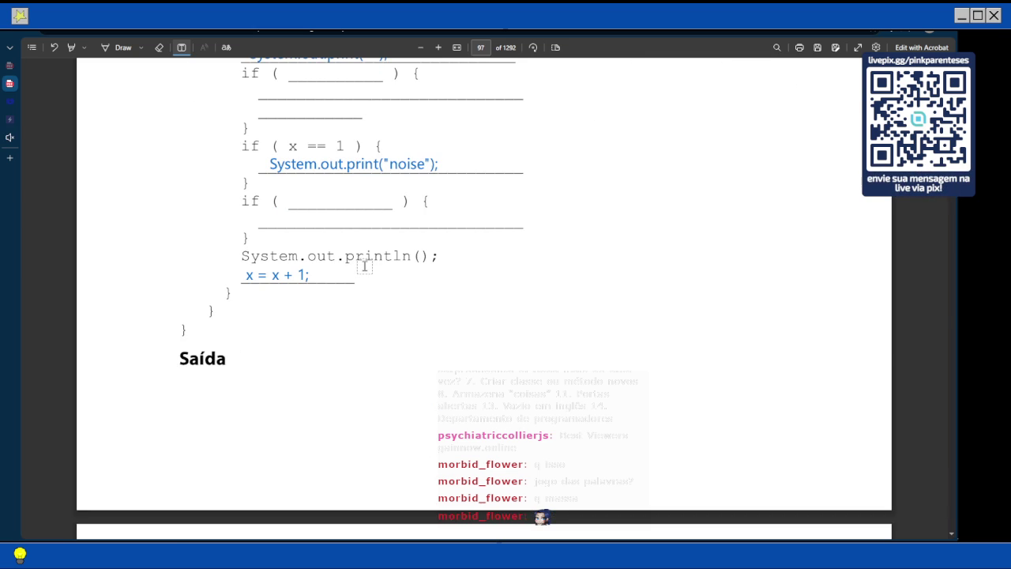
{"action": "scroll", "coordinate": [365, 266], "scroll_direction": "up", "scroll_amount": 7}
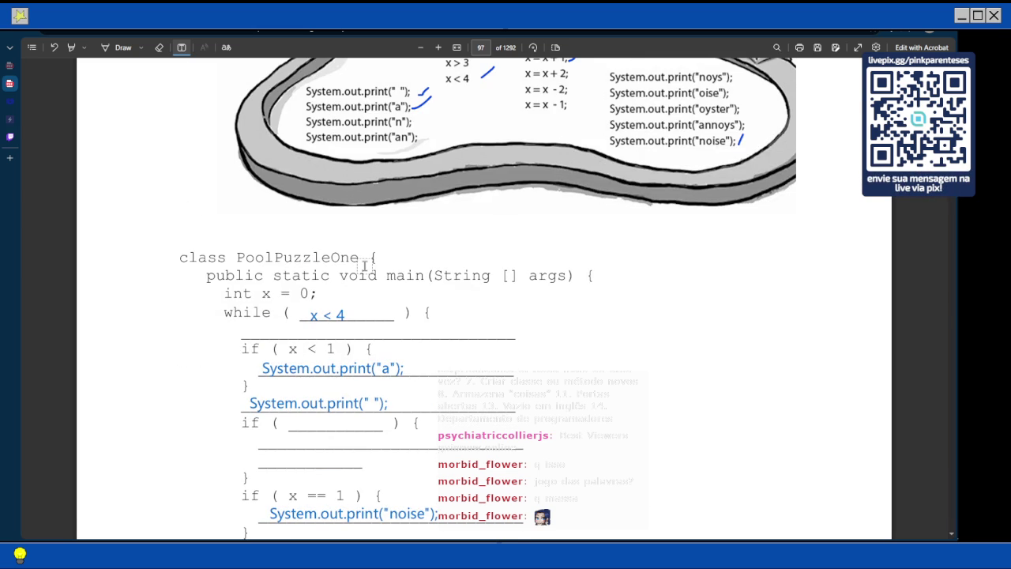
{"action": "scroll", "coordinate": [366, 264], "scroll_direction": "up", "scroll_amount": 3}
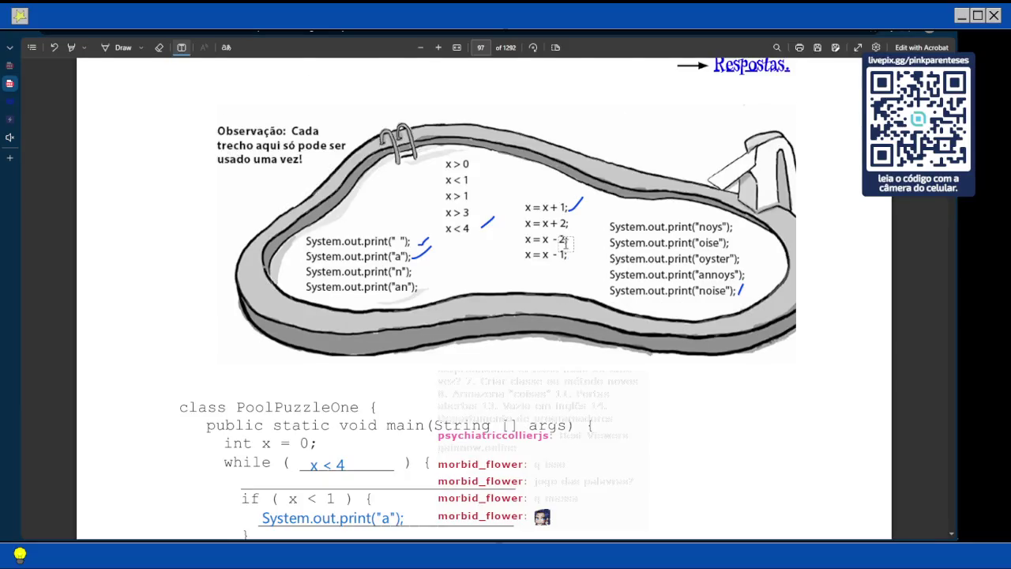
{"action": "scroll", "coordinate": [566, 244], "scroll_direction": "down", "scroll_amount": 12}
{"action": "scroll", "coordinate": [566, 243], "scroll_direction": "down", "scroll_amount": 4}
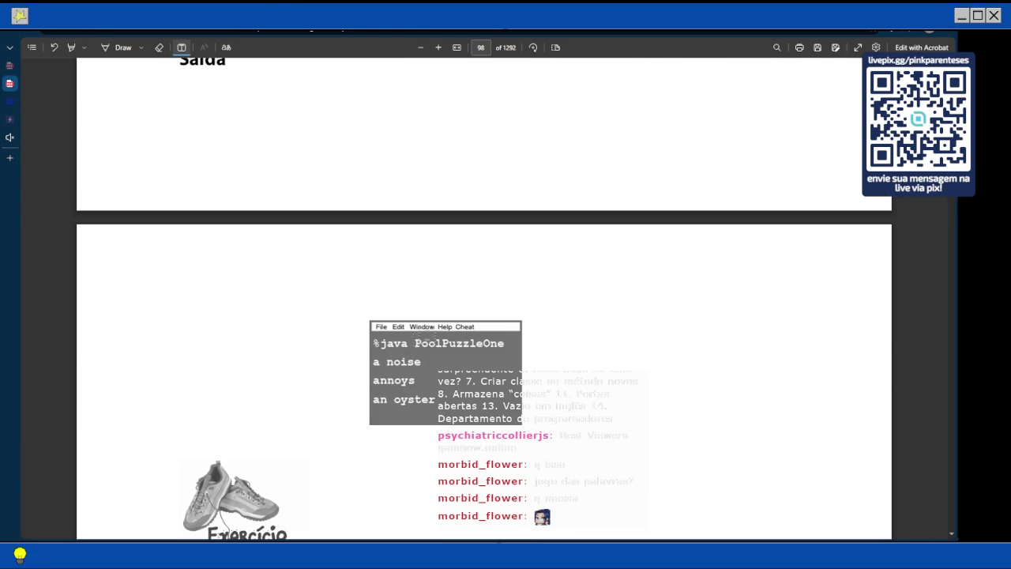
{"action": "scroll", "coordinate": [431, 332], "scroll_direction": "up", "scroll_amount": 7}
{"action": "scroll", "coordinate": [431, 333], "scroll_direction": "up", "scroll_amount": 9}
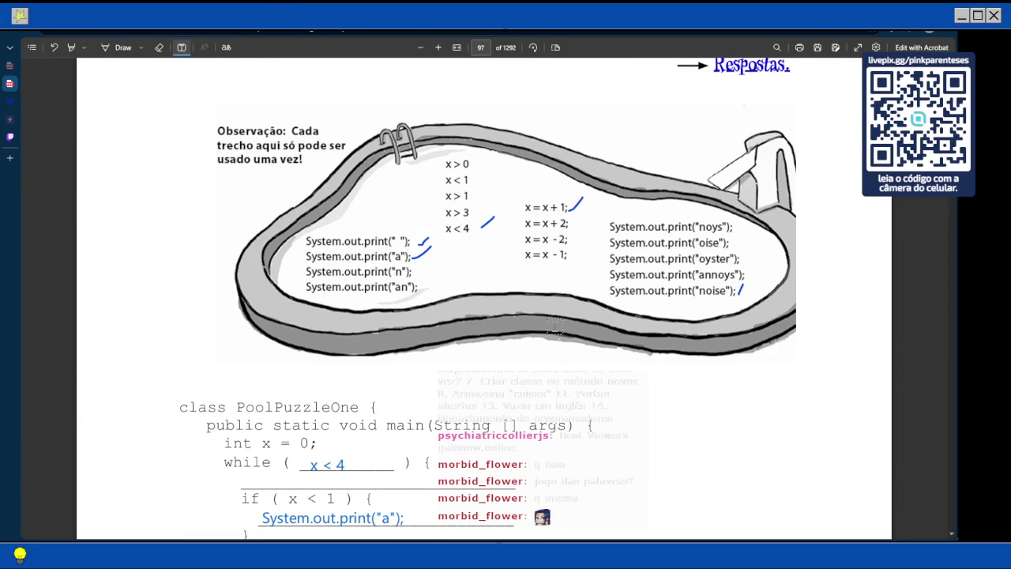
{"action": "scroll", "coordinate": [539, 338], "scroll_direction": "down", "scroll_amount": 2}
{"action": "scroll", "coordinate": [538, 338], "scroll_direction": "down", "scroll_amount": 2}
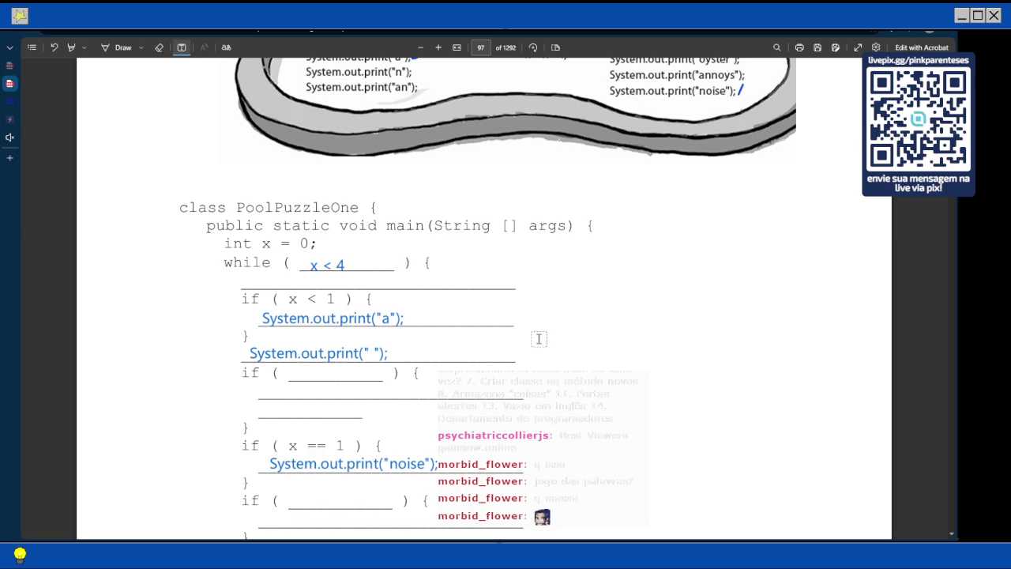
{"action": "scroll", "coordinate": [539, 339], "scroll_direction": "down", "scroll_amount": 2}
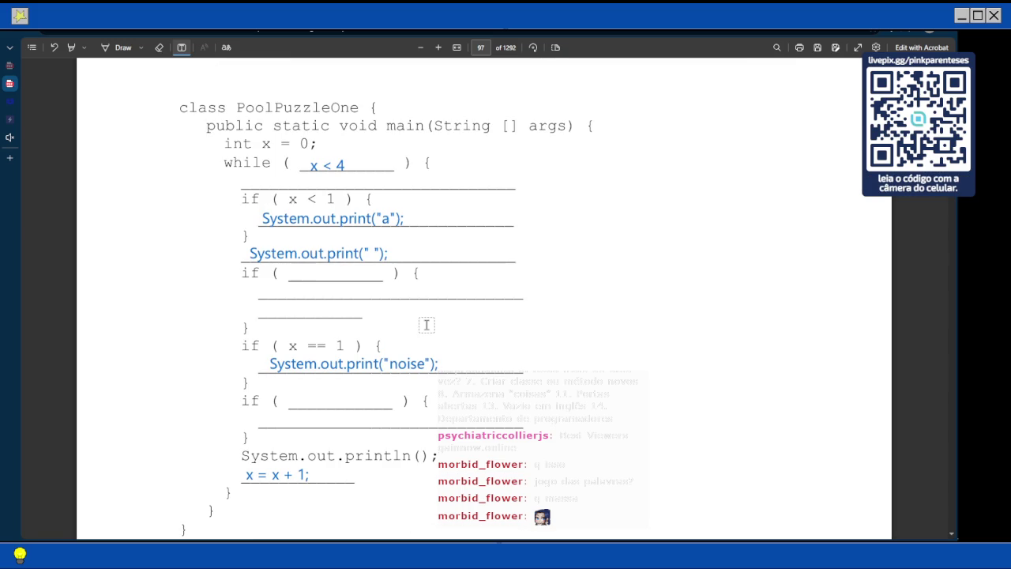
{"action": "scroll", "coordinate": [427, 325], "scroll_direction": "down", "scroll_amount": 1}
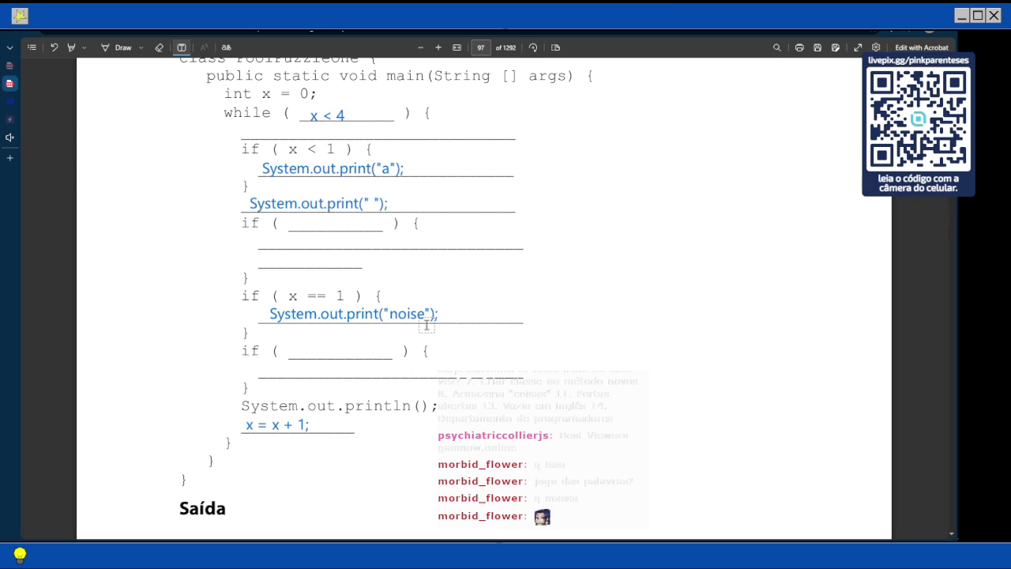
{"action": "scroll", "coordinate": [423, 340], "scroll_direction": "down", "scroll_amount": 5}
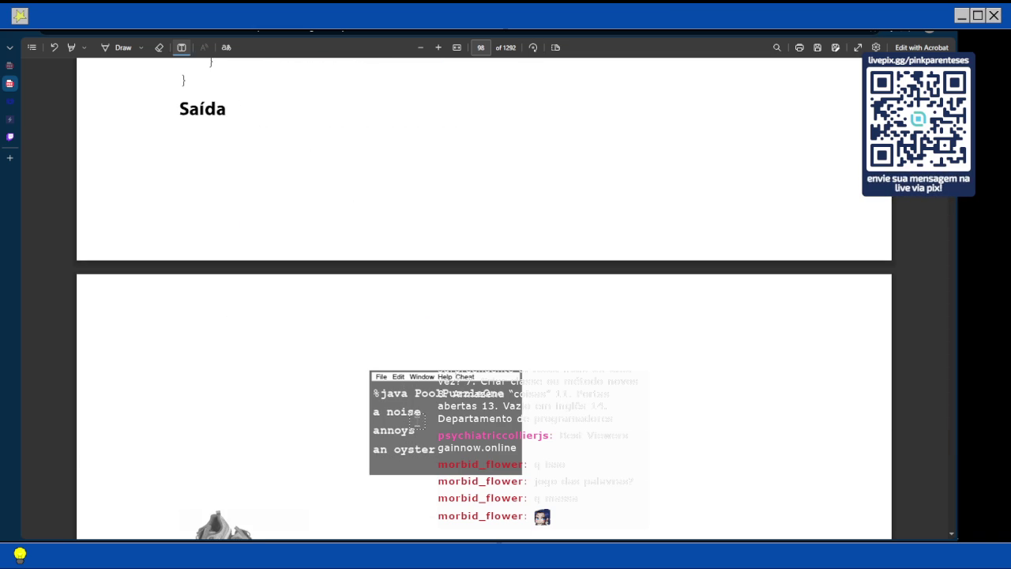
{"action": "scroll", "coordinate": [415, 401], "scroll_direction": "up", "scroll_amount": 5}
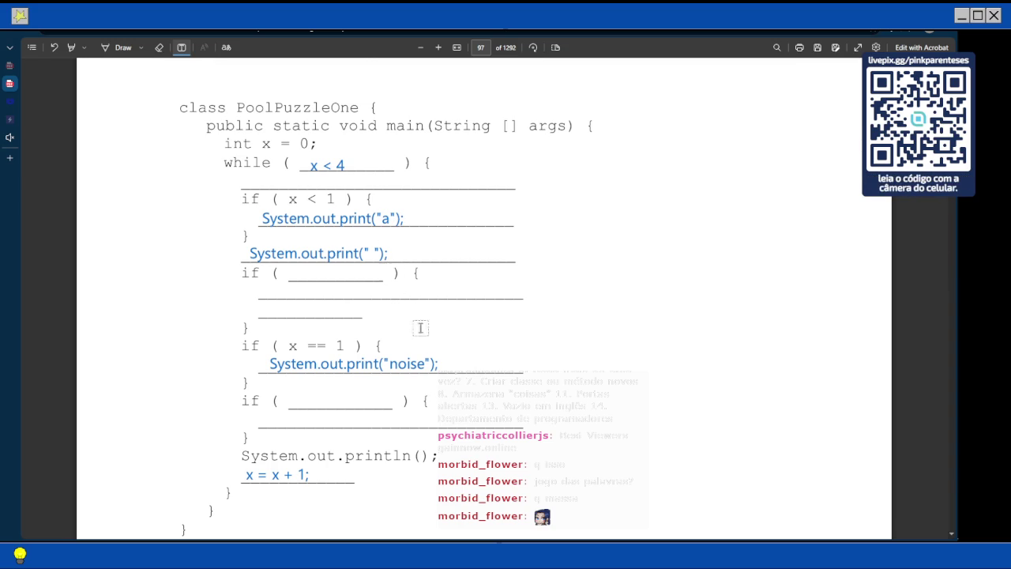
Move System.out.print("noise"); into the empty-condition if block and shift the print(" ") box there too
{"action": "left_click", "coordinate": [347, 363]}
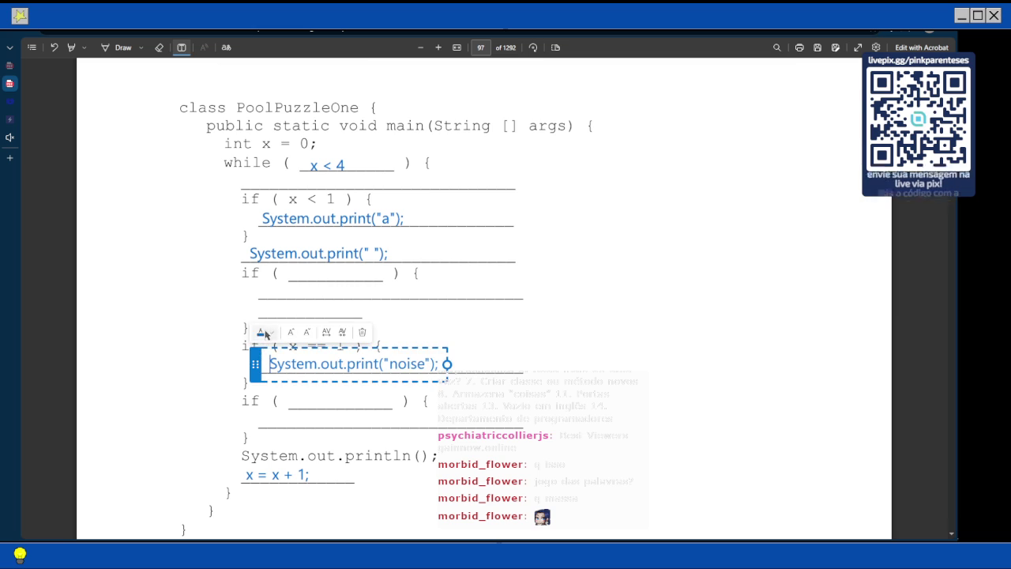
{"action": "left_click_drag", "start_coordinate": [255, 359], "coordinate": [248, 306]}
{"action": "left_click", "coordinate": [237, 251]}
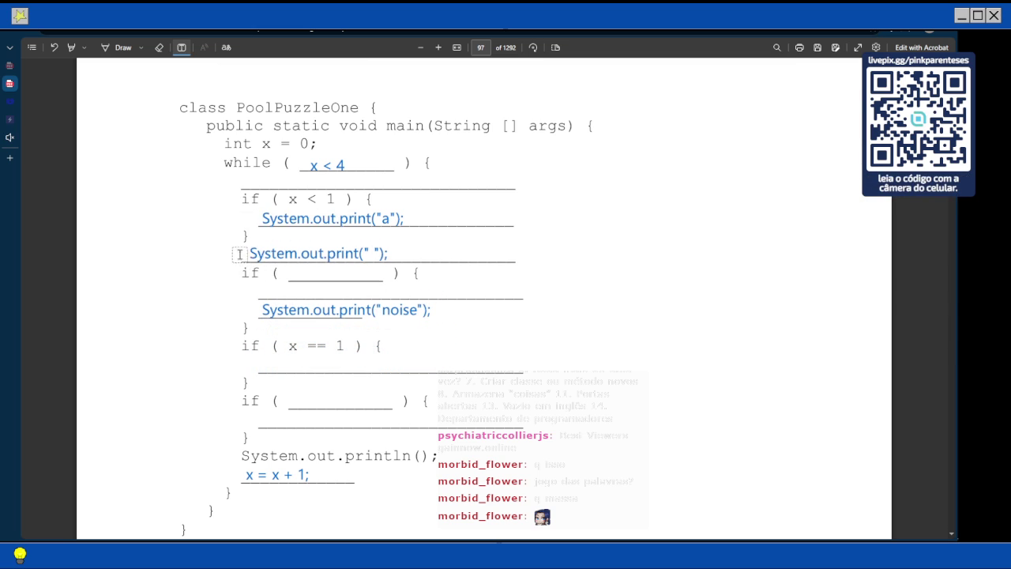
{"action": "left_click", "coordinate": [235, 251]}
{"action": "left_click_drag", "start_coordinate": [235, 250], "coordinate": [251, 276]}
Return the System.out.print(" ") box above the empty-condition if block
{"action": "scroll", "coordinate": [605, 207], "scroll_direction": "up", "scroll_amount": 5}
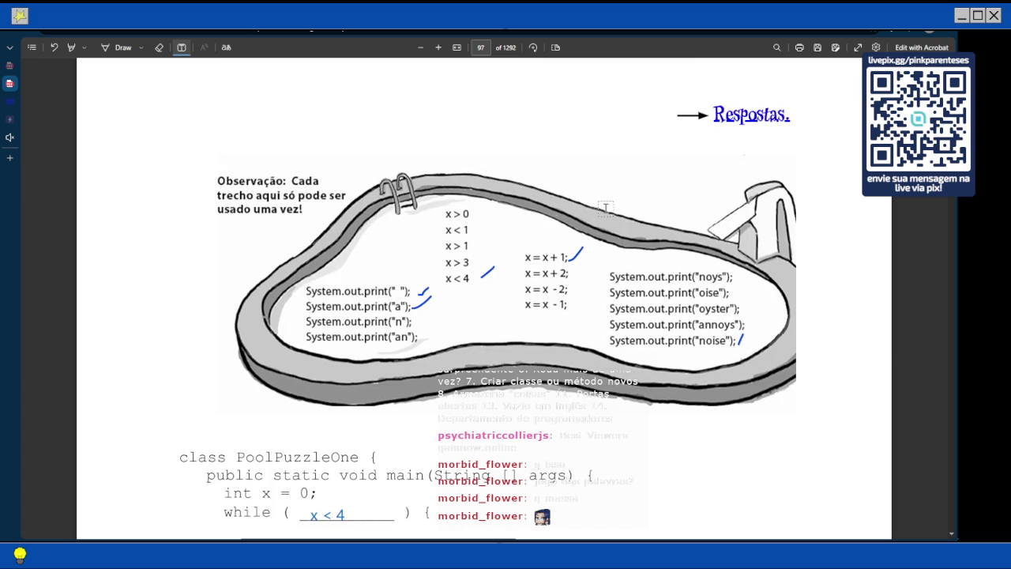
{"action": "scroll", "coordinate": [605, 207], "scroll_direction": "down", "scroll_amount": 4}
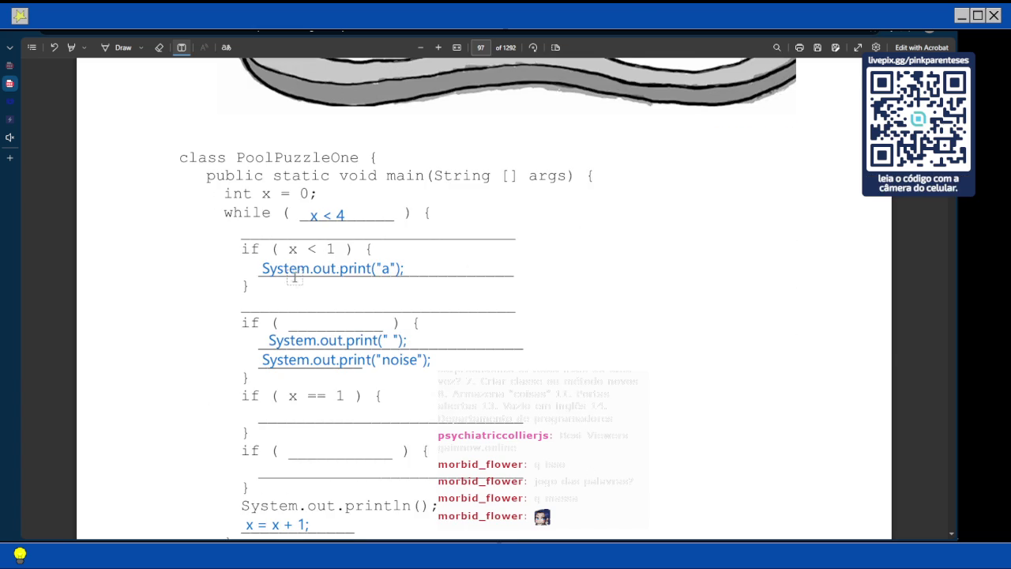
{"action": "scroll", "coordinate": [413, 162], "scroll_direction": "up", "scroll_amount": 3}
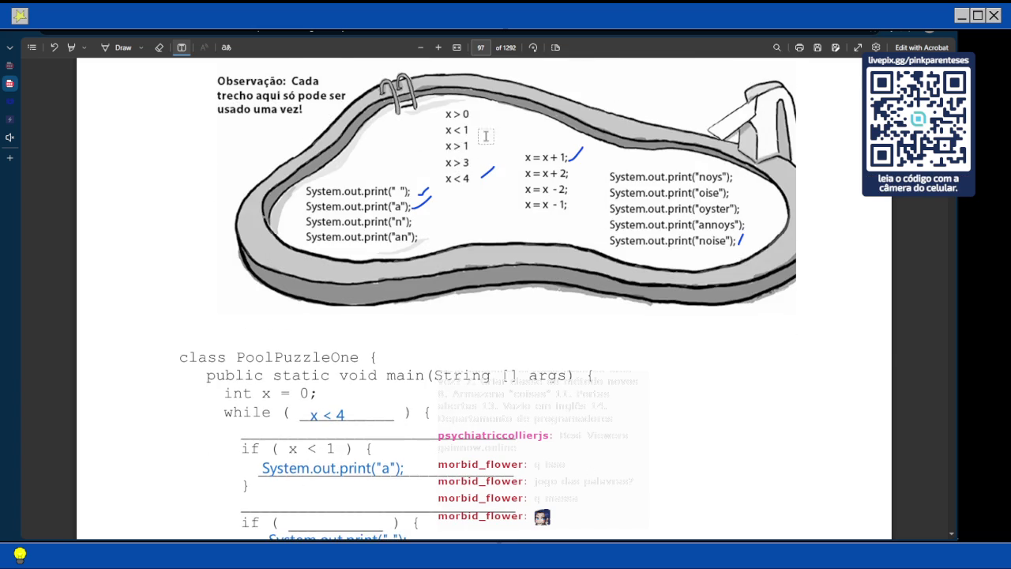
{"action": "scroll", "coordinate": [492, 133], "scroll_direction": "down", "scroll_amount": 3}
{"action": "scroll", "coordinate": [492, 133], "scroll_direction": "down", "scroll_amount": 7}
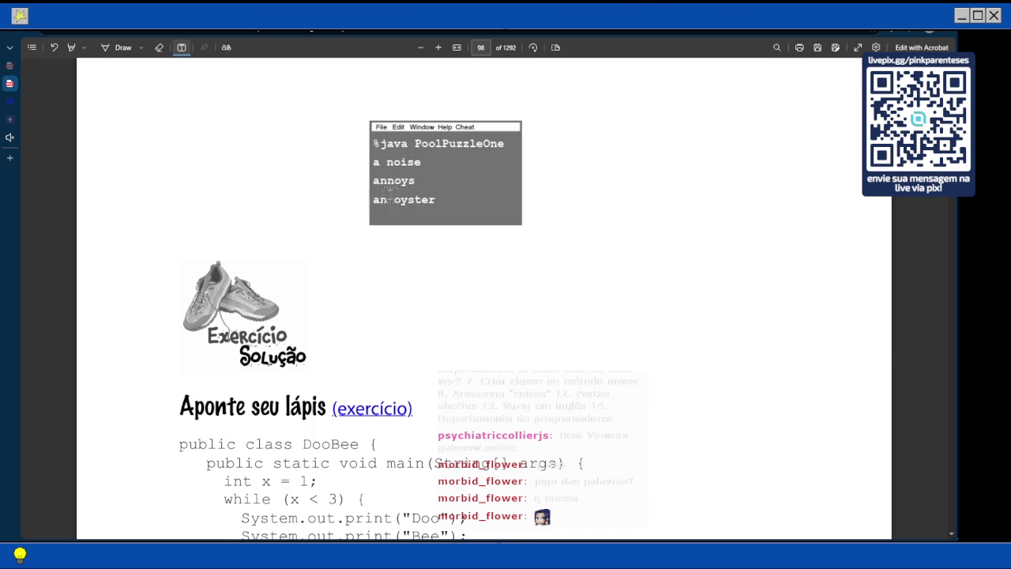
{"action": "scroll", "coordinate": [390, 193], "scroll_direction": "up", "scroll_amount": 7}
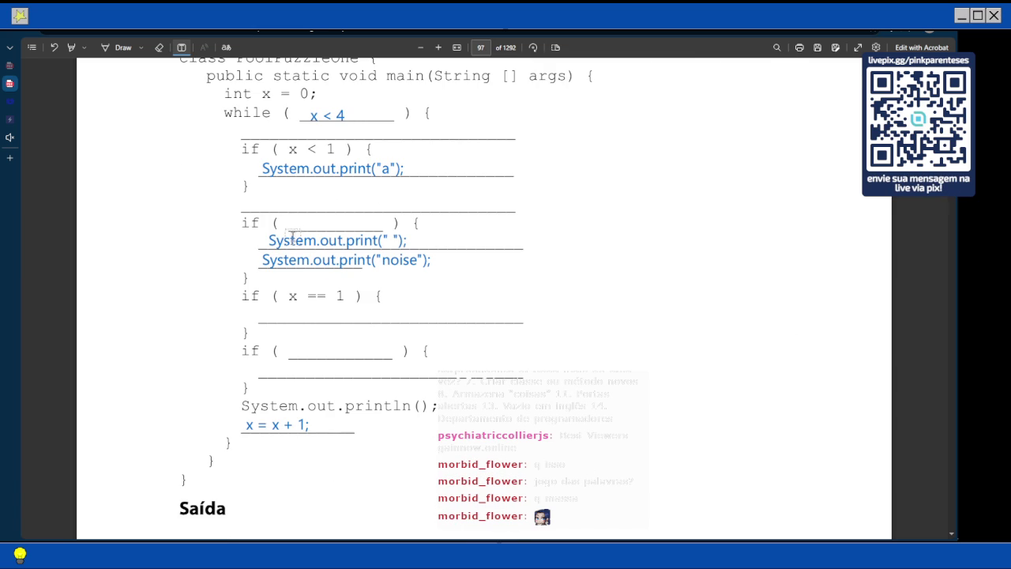
{"action": "mouse_move", "coordinate": [283, 241]}
{"action": "left_mouse_down"}
{"action": "mouse_move", "coordinate": [226, 210]}
{"action": "mouse_move", "coordinate": [236, 204]}
{"action": "left_mouse_up"}
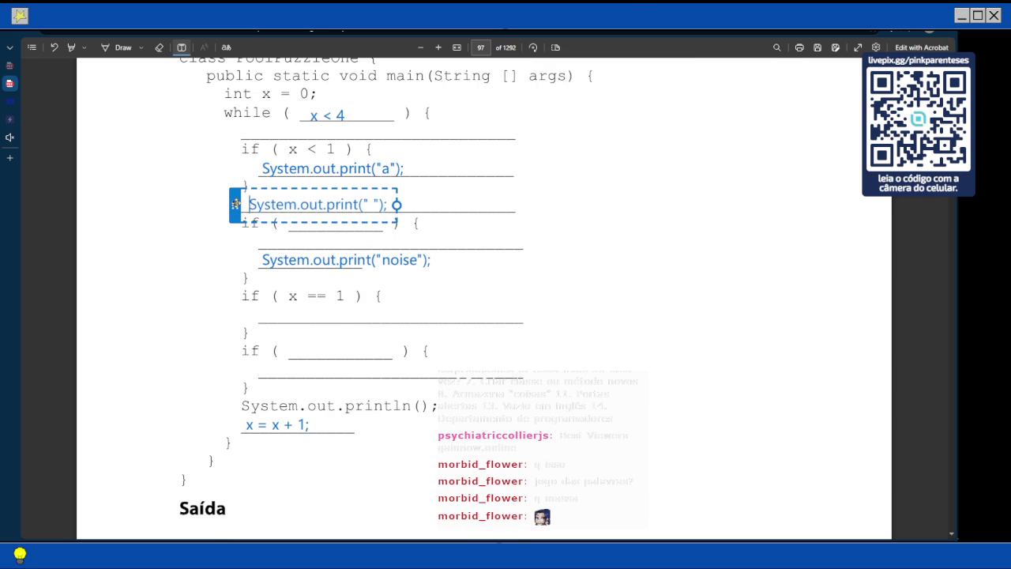
{"action": "left_click", "coordinate": [648, 305]}
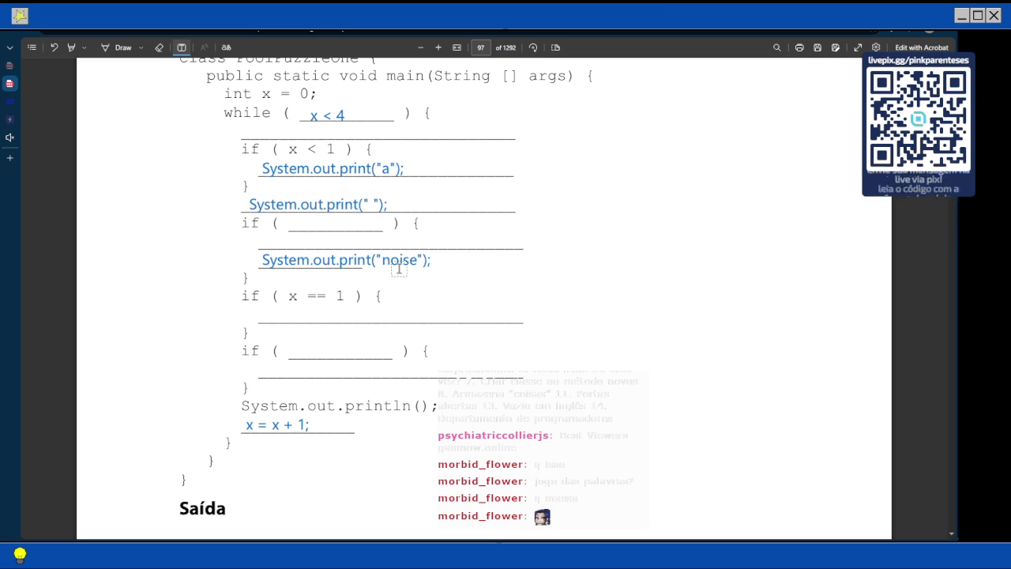
{"action": "scroll", "coordinate": [399, 269], "scroll_direction": "down", "scroll_amount": 5}
{"action": "scroll", "coordinate": [399, 269], "scroll_direction": "down", "scroll_amount": 5}
{"action": "scroll", "coordinate": [374, 390], "scroll_direction": "up", "scroll_amount": 10}
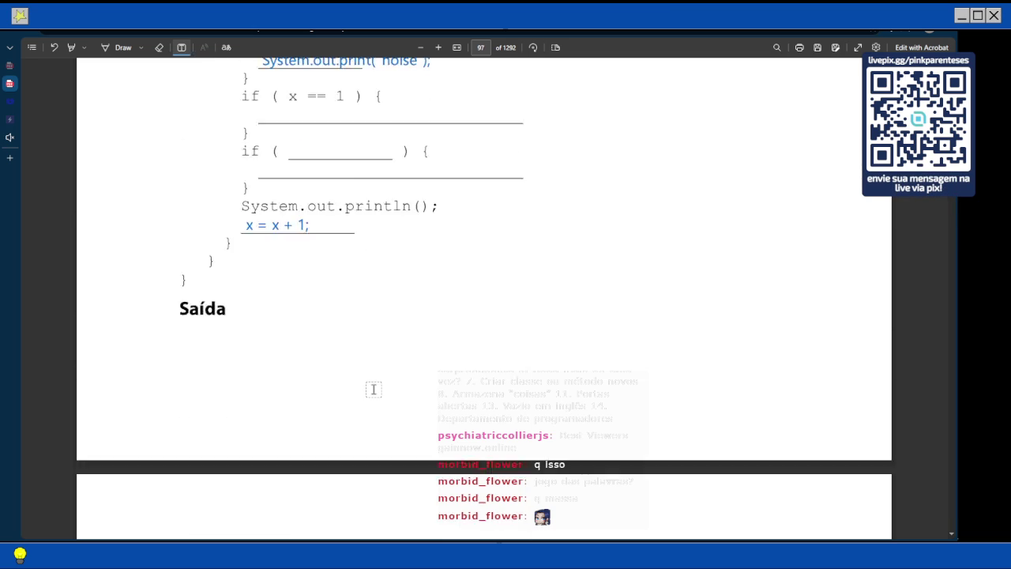
{"action": "scroll", "coordinate": [374, 390], "scroll_direction": "up", "scroll_amount": 3}
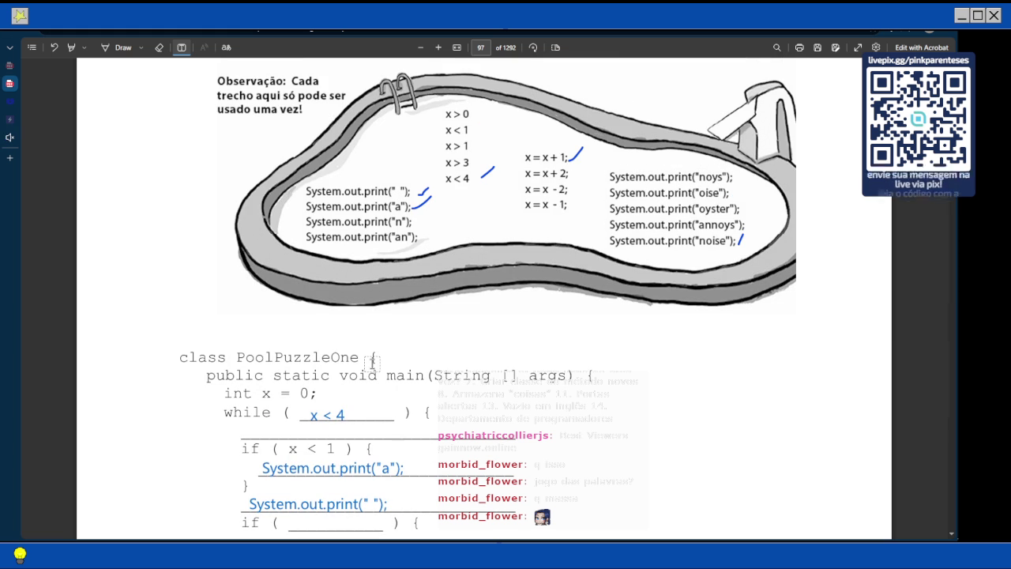
{"action": "scroll", "coordinate": [371, 356], "scroll_direction": "down", "scroll_amount": 3}
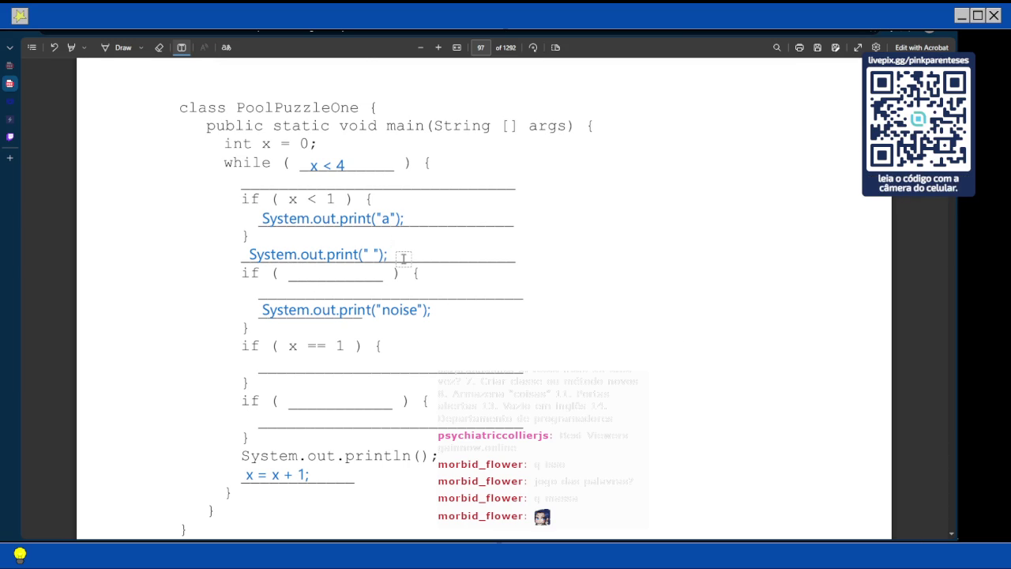
{"action": "scroll", "coordinate": [403, 257], "scroll_direction": "down", "scroll_amount": 5}
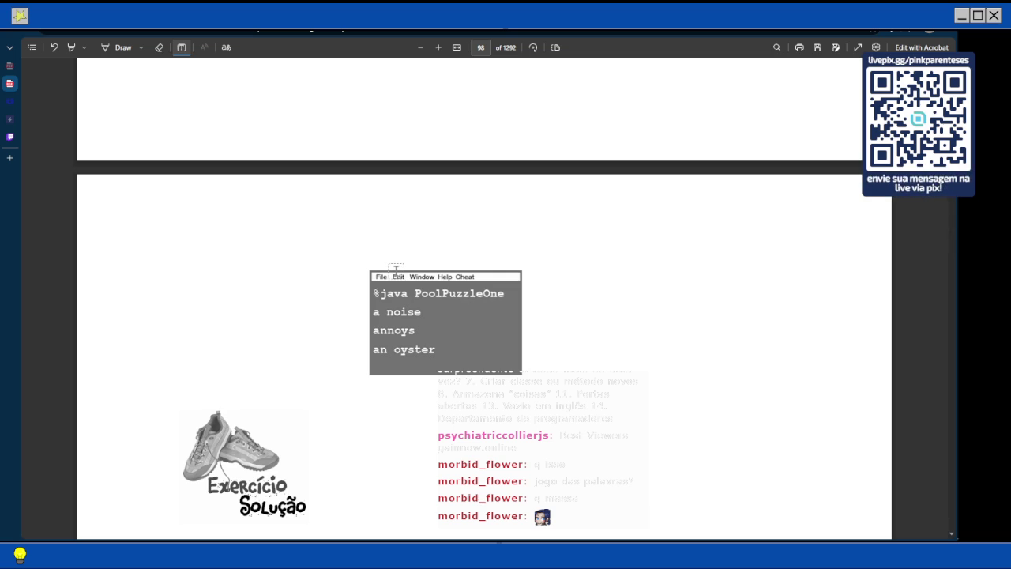
{"action": "scroll", "coordinate": [396, 270], "scroll_direction": "up", "scroll_amount": 5}
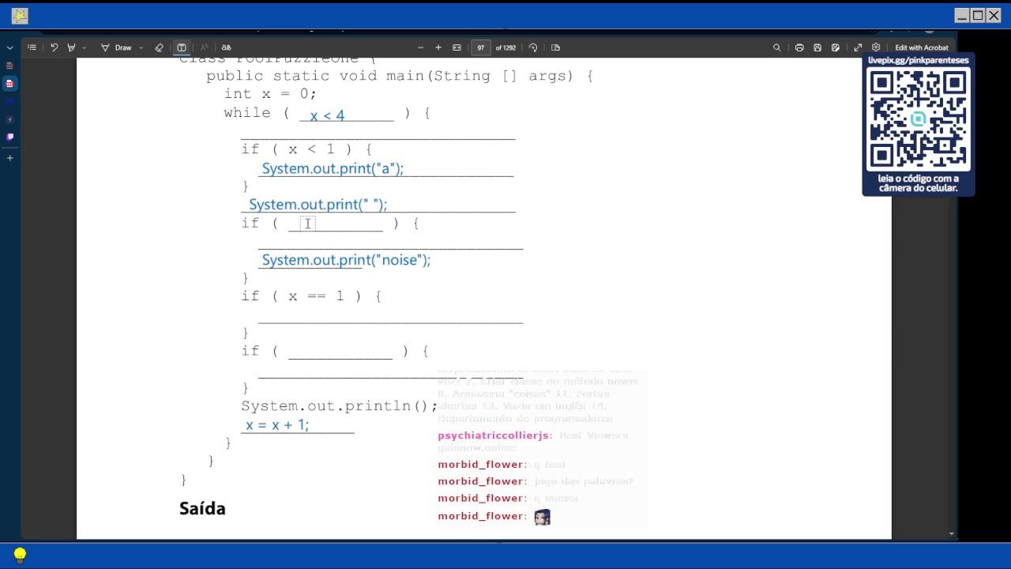
{"action": "scroll", "coordinate": [307, 224], "scroll_direction": "up", "scroll_amount": 10}
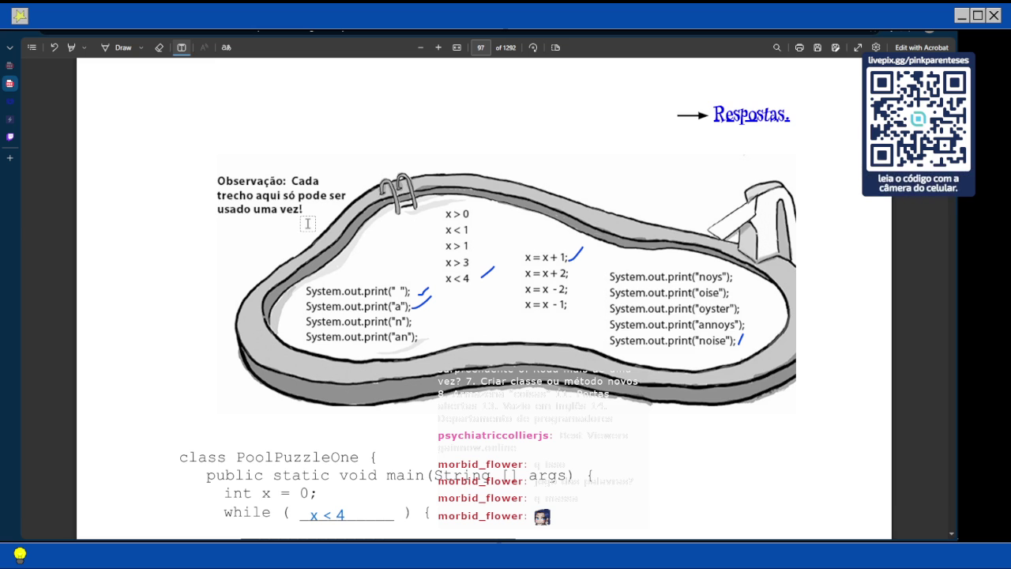
{"action": "scroll", "coordinate": [308, 224], "scroll_direction": "down", "scroll_amount": 5}
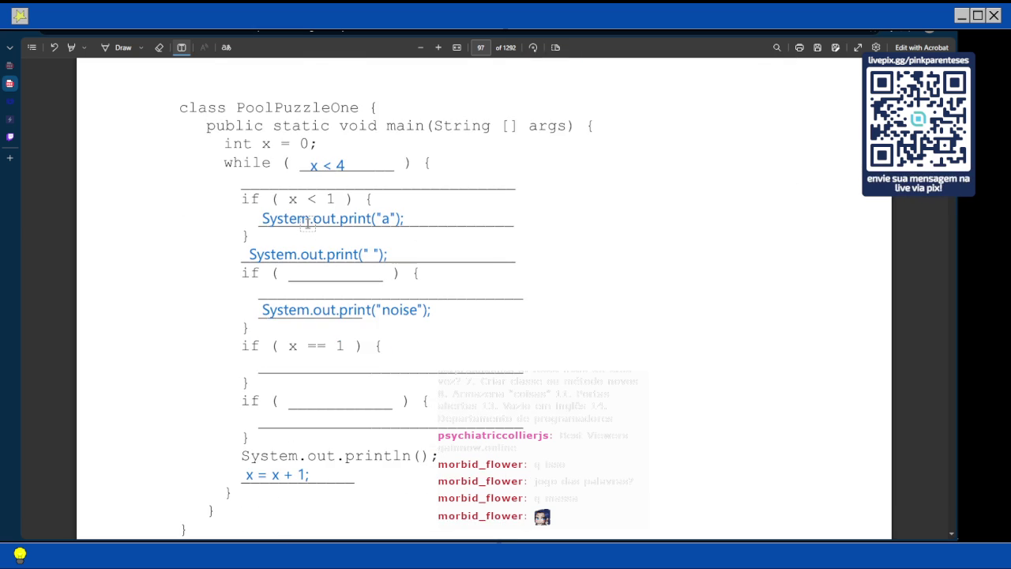
{"action": "scroll", "coordinate": [308, 224], "scroll_direction": "up", "scroll_amount": 5}
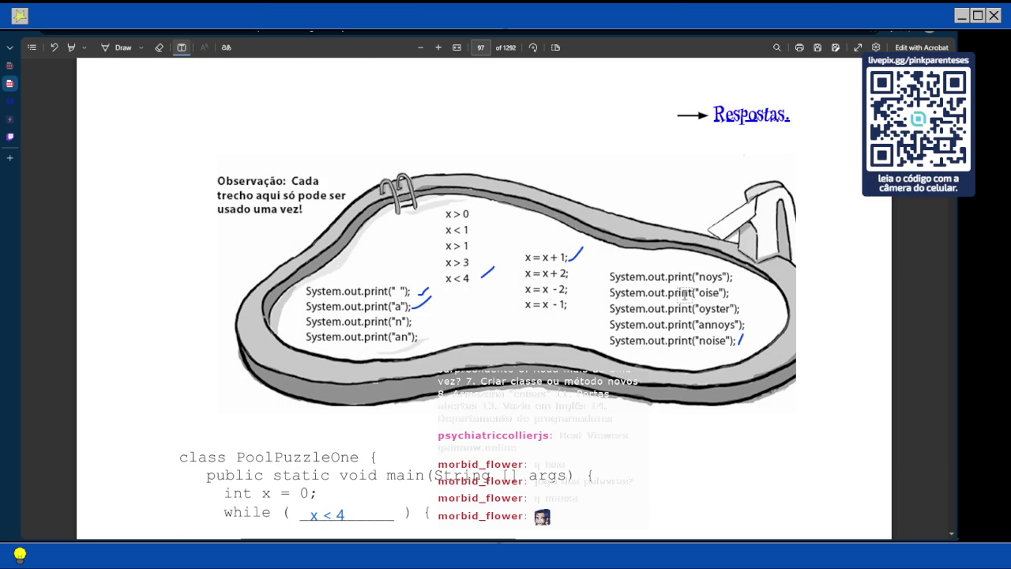
{"action": "scroll", "coordinate": [684, 293], "scroll_direction": "down", "scroll_amount": 15}
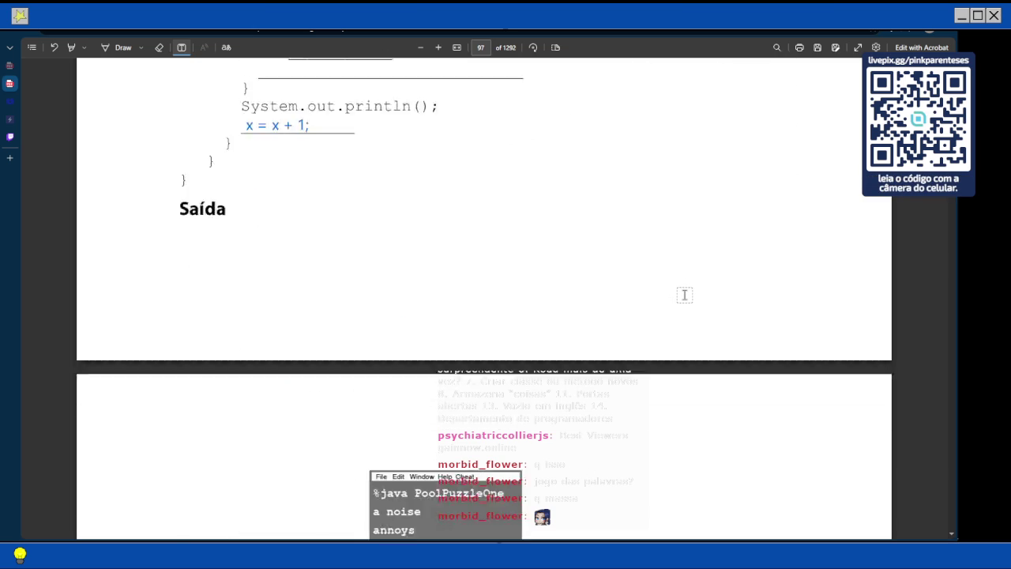
{"action": "scroll", "coordinate": [685, 295], "scroll_direction": "up", "scroll_amount": 5}
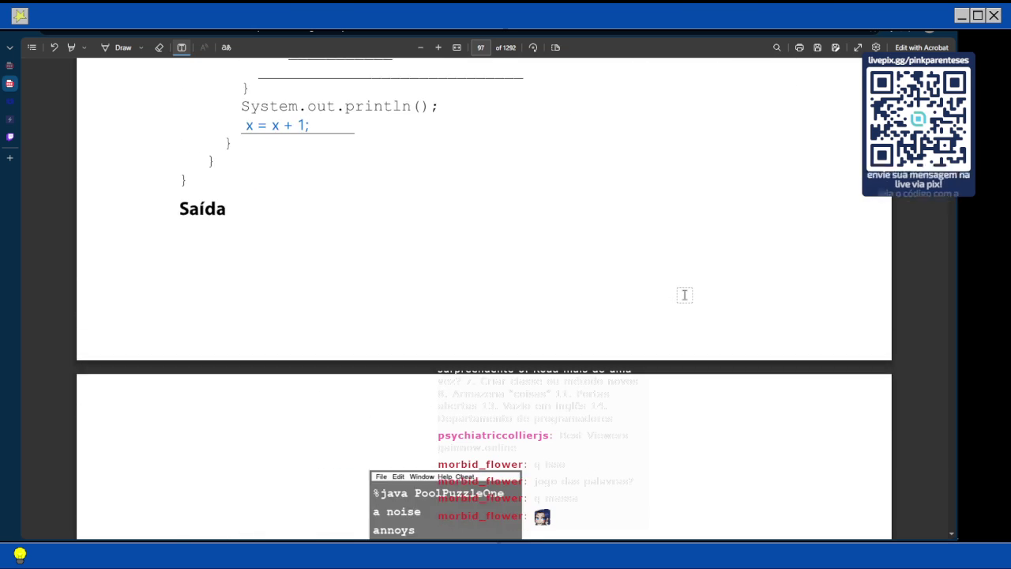
{"action": "scroll", "coordinate": [684, 295], "scroll_direction": "down", "scroll_amount": 4}
{"action": "scroll", "coordinate": [684, 294], "scroll_direction": "up", "scroll_amount": 8}
{"action": "scroll", "coordinate": [684, 295], "scroll_direction": "up", "scroll_amount": 5}
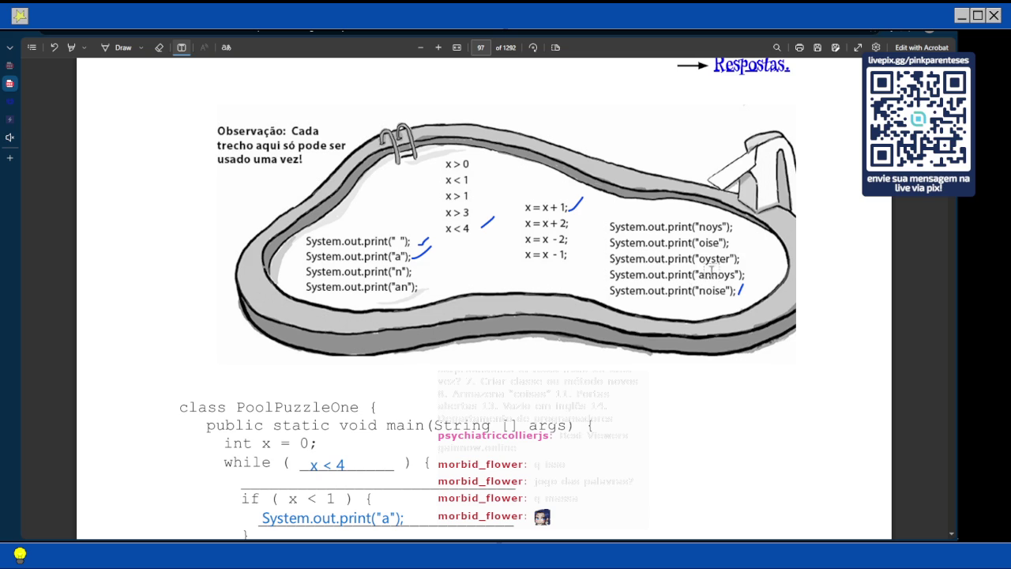
{"action": "scroll", "coordinate": [425, 246], "scroll_direction": "down", "scroll_amount": 2}
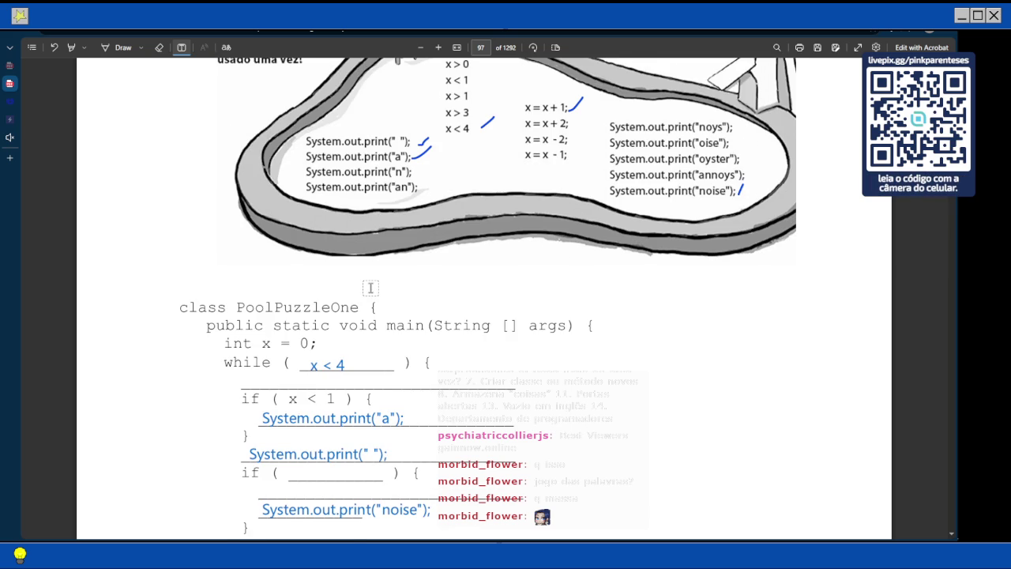
{"action": "scroll", "coordinate": [370, 288], "scroll_direction": "down", "scroll_amount": 3}
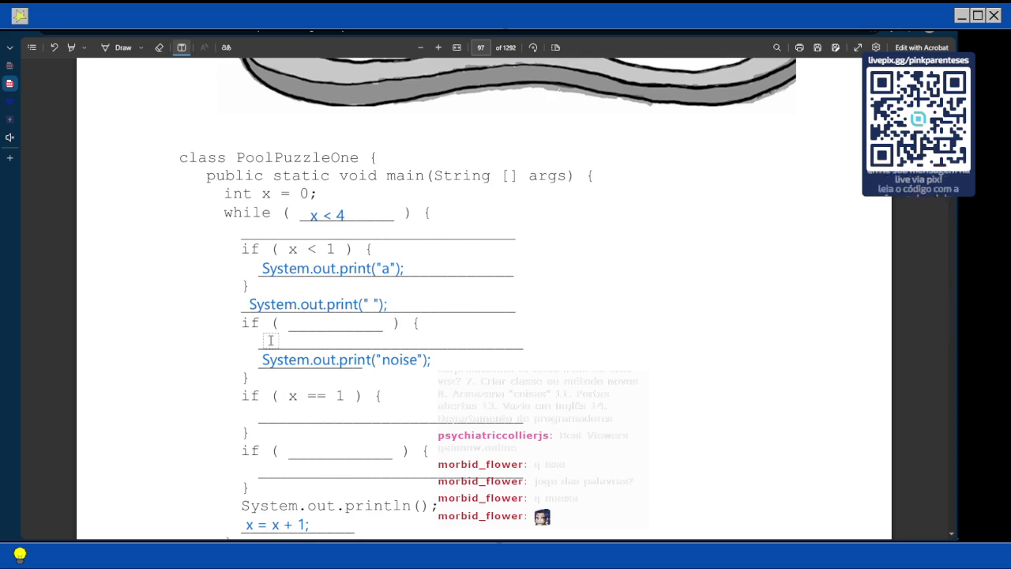
{"action": "scroll", "coordinate": [270, 340], "scroll_direction": "down", "scroll_amount": 1}
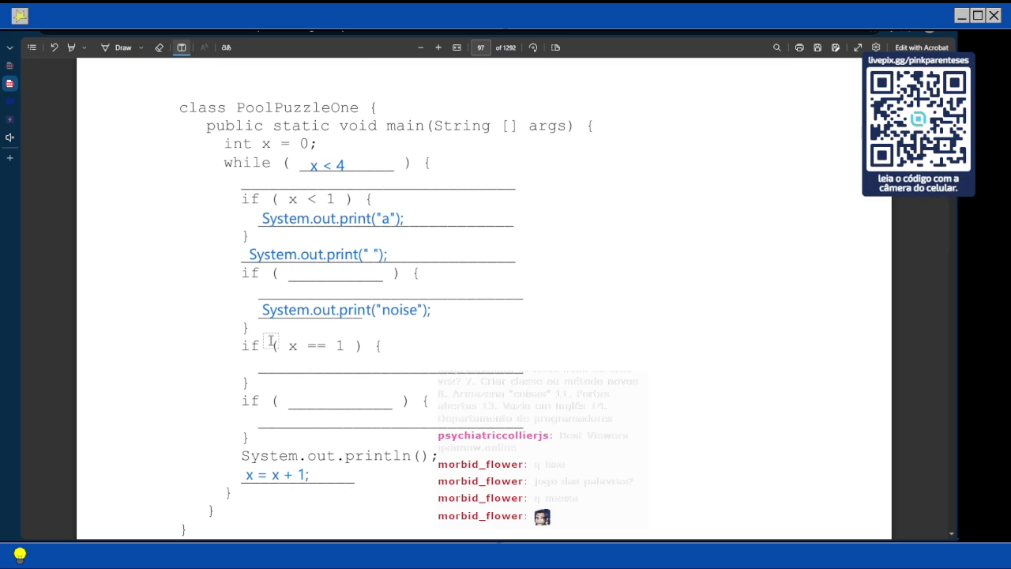
{"action": "scroll", "coordinate": [270, 341], "scroll_direction": "up", "scroll_amount": 6}
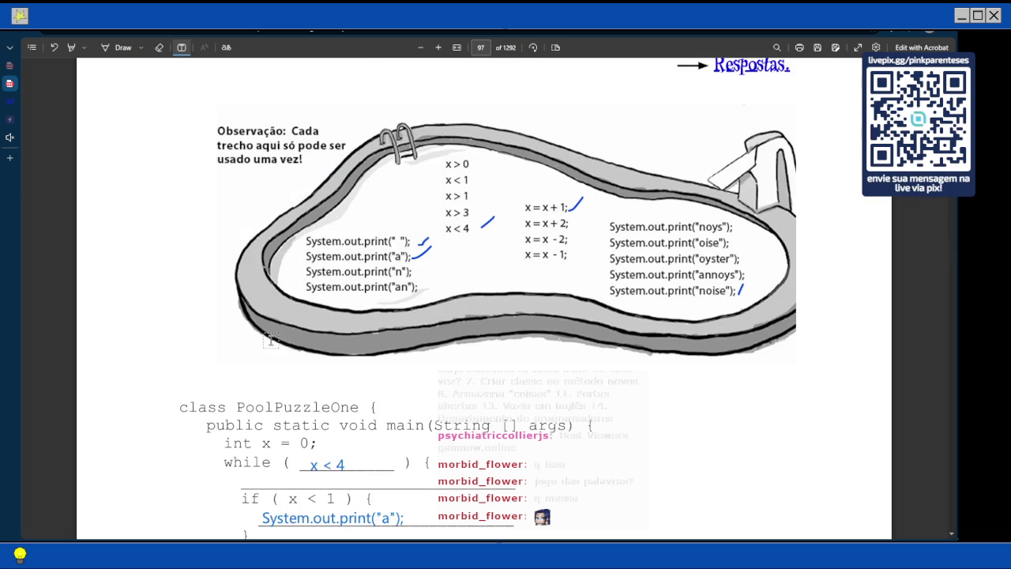
Copy the noise print into a new box under if ( x == 1 ), edited to System.out.print("annoys");
{"action": "scroll", "coordinate": [644, 297], "scroll_direction": "down", "scroll_amount": 10}
{"action": "left_click", "coordinate": [304, 106]}
{"action": "key", "text": "ctrl+a"}
{"action": "key", "text": "ctrl+c"}
{"action": "left_click", "coordinate": [278, 164]}
{"action": "key", "text": "ctrl+v"}
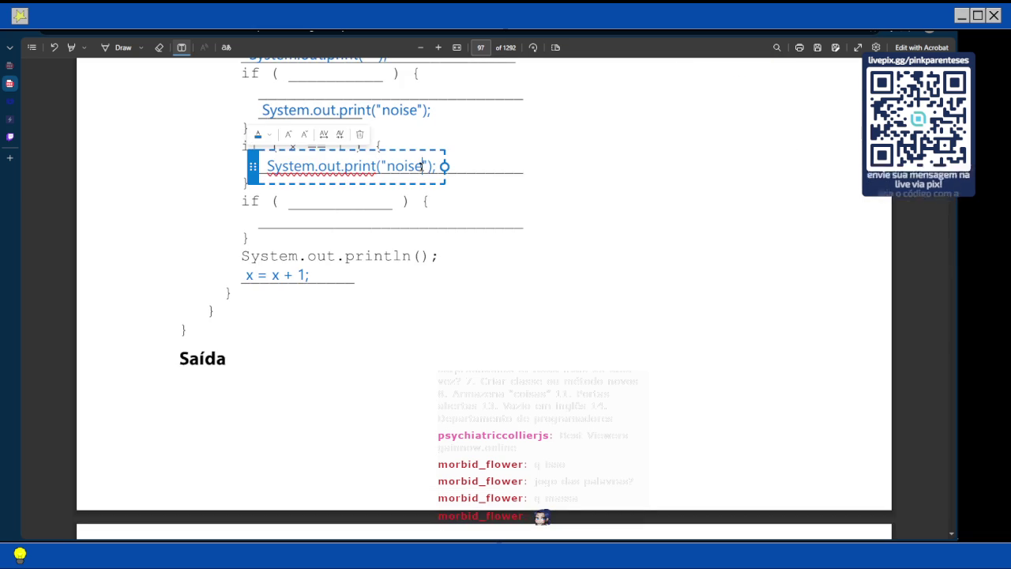
{"action": "left_click", "coordinate": [422, 165]}
{"action": "key", "text": "BackSpace"}
{"action": "key", "text": "BackSpace"}
{"action": "key", "text": "BackSpace"}
{"action": "key", "text": "BackSpace"}
{"action": "key", "text": "BackSpace"}
{"action": "type", "text": "anoysn"}
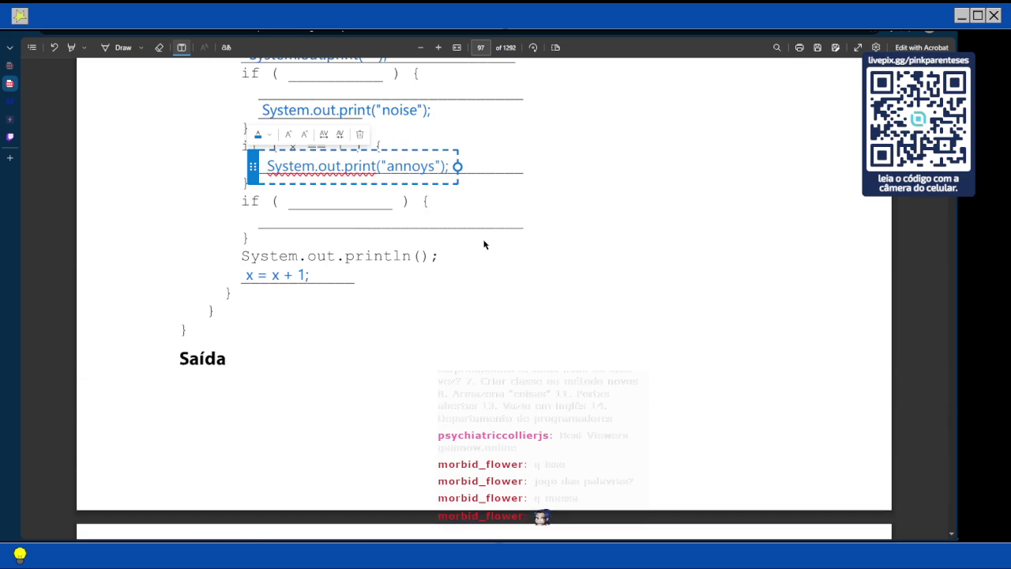
{"action": "left_click", "coordinate": [713, 313]}
{"action": "scroll", "coordinate": [713, 314], "scroll_direction": "up", "scroll_amount": 3}
{"action": "scroll", "coordinate": [713, 314], "scroll_direction": "up", "scroll_amount": 8}
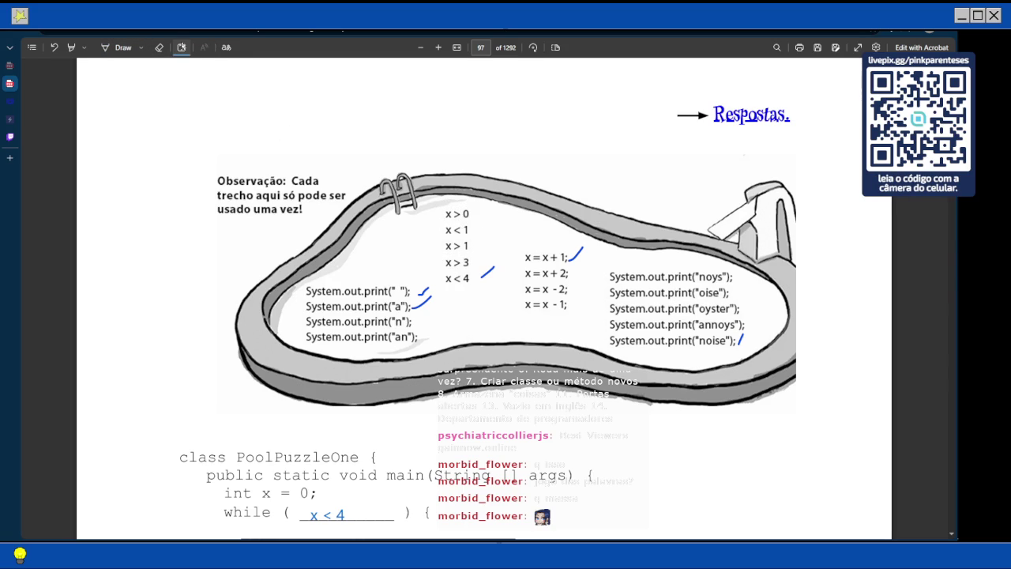
Draw a small blue x beside the 'x < 1' snippet in the pool, then return to Add text
{"action": "left_click", "coordinate": [467, 229]}
{"action": "left_click", "coordinate": [119, 48]}
{"action": "left_click_drag", "start_coordinate": [471, 230], "coordinate": [482, 231]}
{"action": "left_click", "coordinate": [182, 47]}
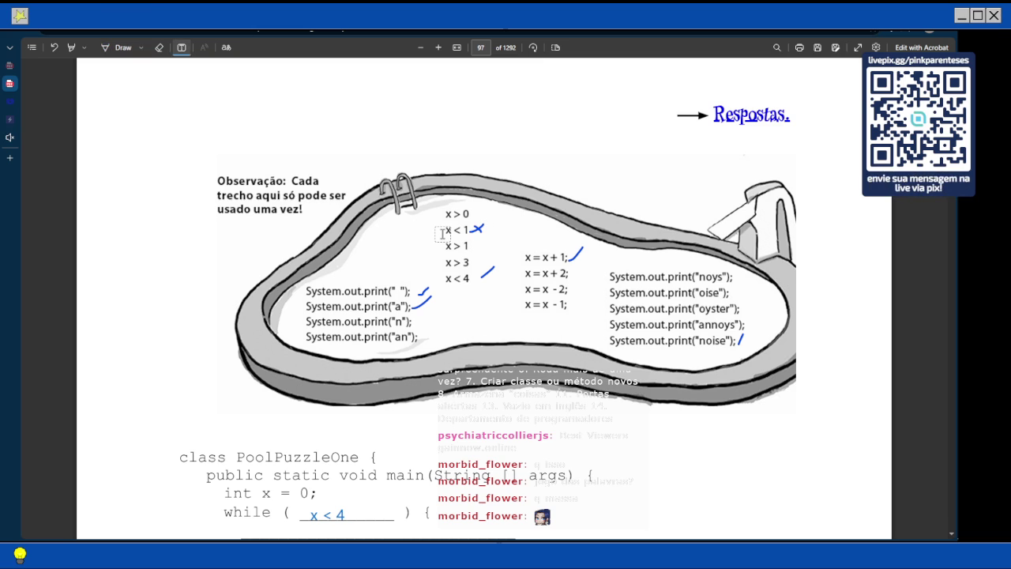
{"action": "scroll", "coordinate": [442, 234], "scroll_direction": "down", "scroll_amount": 4}
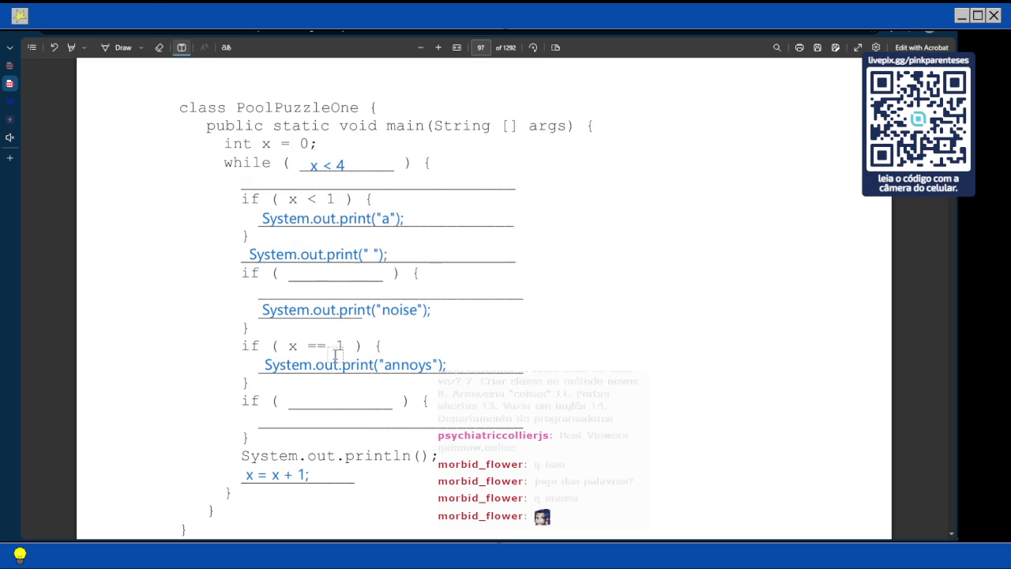
{"action": "scroll", "coordinate": [348, 327], "scroll_direction": "down", "scroll_amount": 3}
{"action": "scroll", "coordinate": [349, 328], "scroll_direction": "down", "scroll_amount": 3}
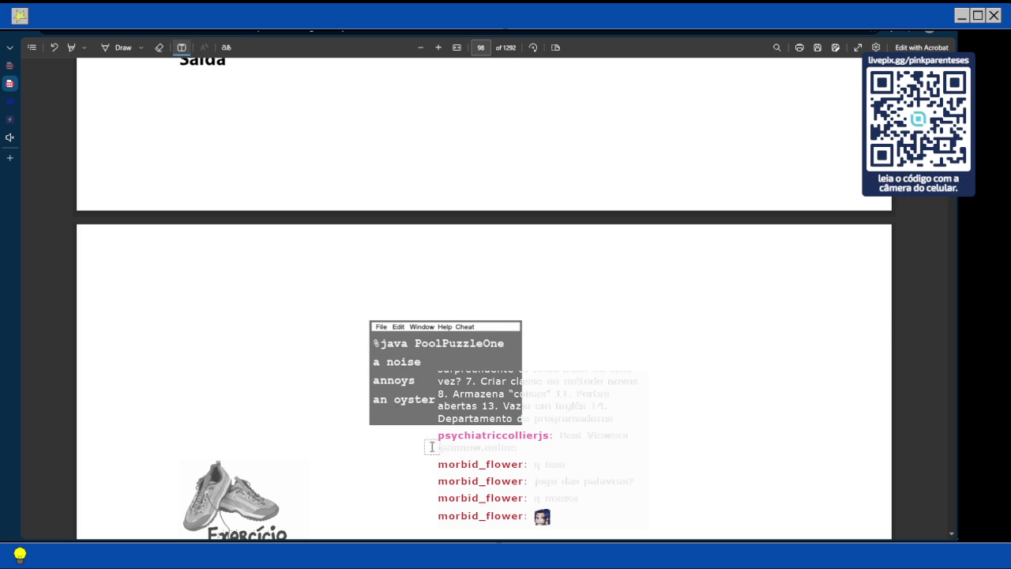
{"action": "scroll", "coordinate": [382, 395], "scroll_direction": "up", "scroll_amount": 1}
{"action": "scroll", "coordinate": [381, 395], "scroll_direction": "up", "scroll_amount": 5}
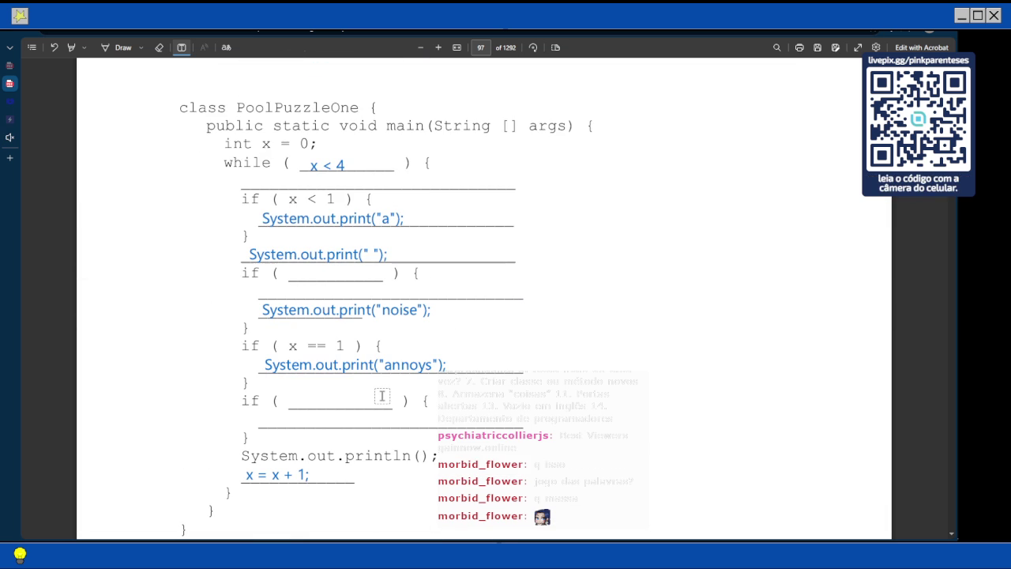
{"action": "scroll", "coordinate": [382, 395], "scroll_direction": "up", "scroll_amount": 6}
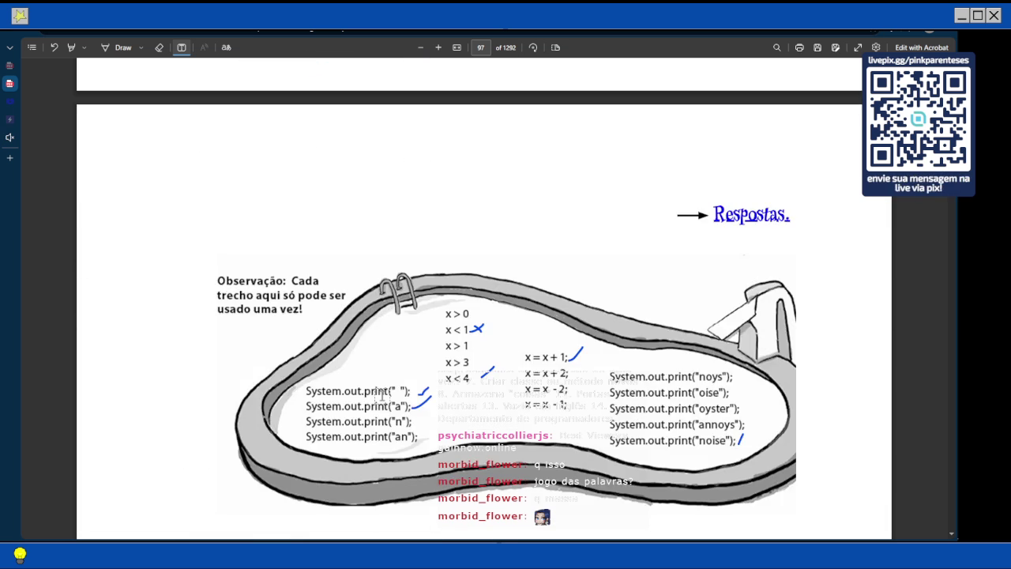
{"action": "scroll", "coordinate": [382, 395], "scroll_direction": "down", "scroll_amount": 4}
{"action": "scroll", "coordinate": [382, 395], "scroll_direction": "up", "scroll_amount": 1}
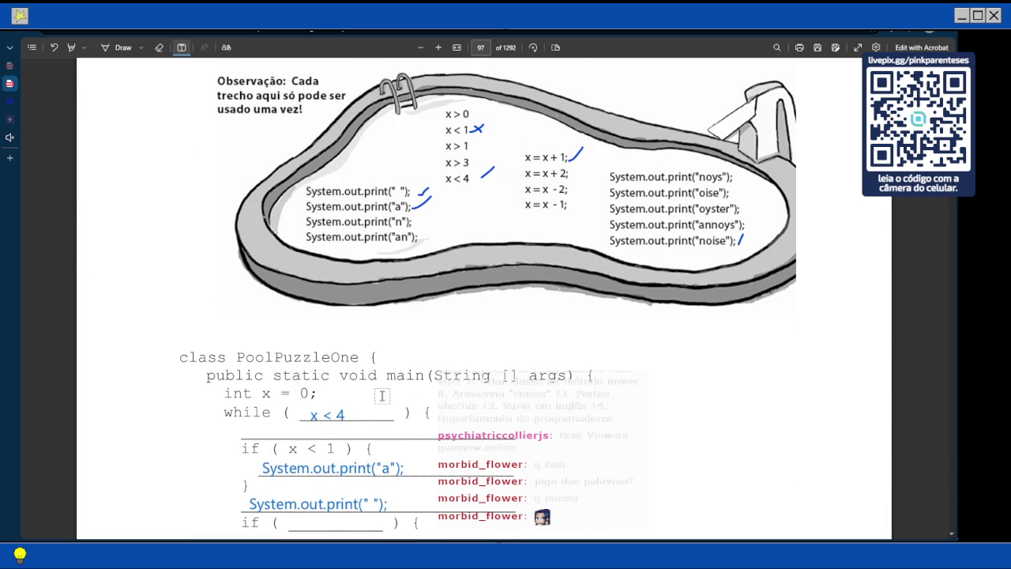
{"action": "scroll", "coordinate": [381, 395], "scroll_direction": "down", "scroll_amount": 5}
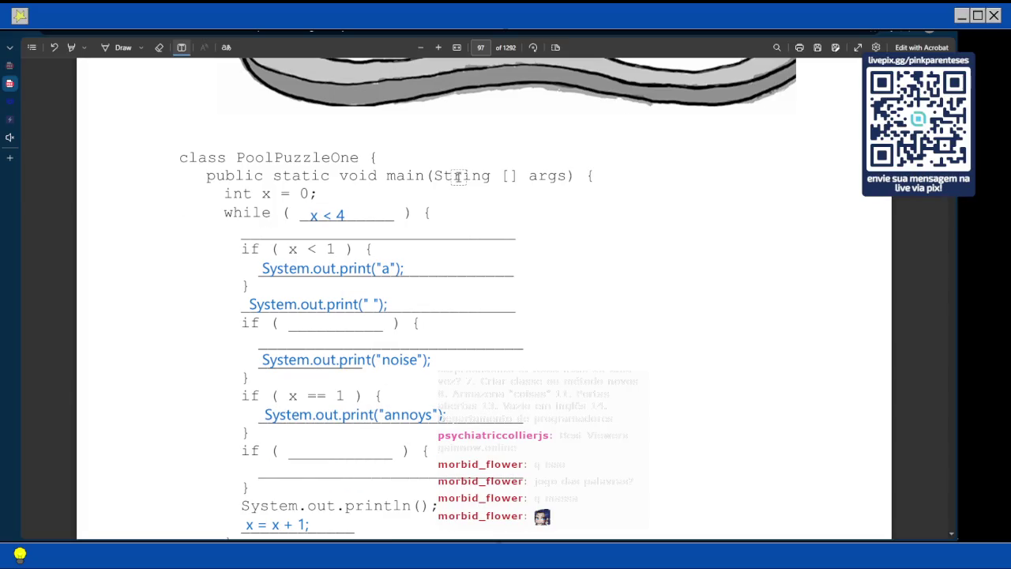
{"action": "scroll", "coordinate": [458, 177], "scroll_direction": "down", "scroll_amount": 1}
{"action": "scroll", "coordinate": [459, 177], "scroll_direction": "down", "scroll_amount": 1}
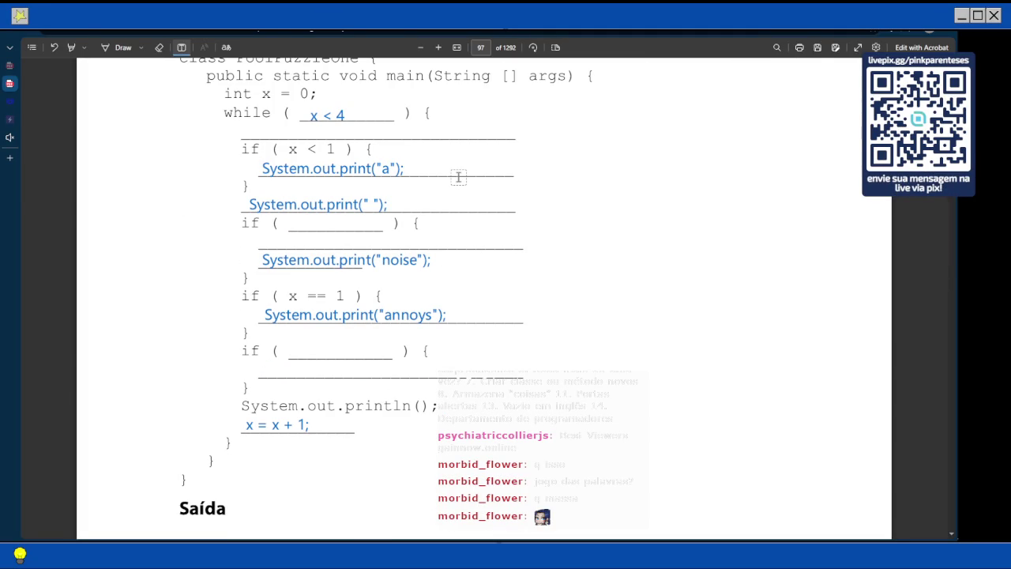
{"action": "scroll", "coordinate": [437, 298], "scroll_direction": "up", "scroll_amount": 5}
{"action": "scroll", "coordinate": [437, 298], "scroll_direction": "down", "scroll_amount": 4}
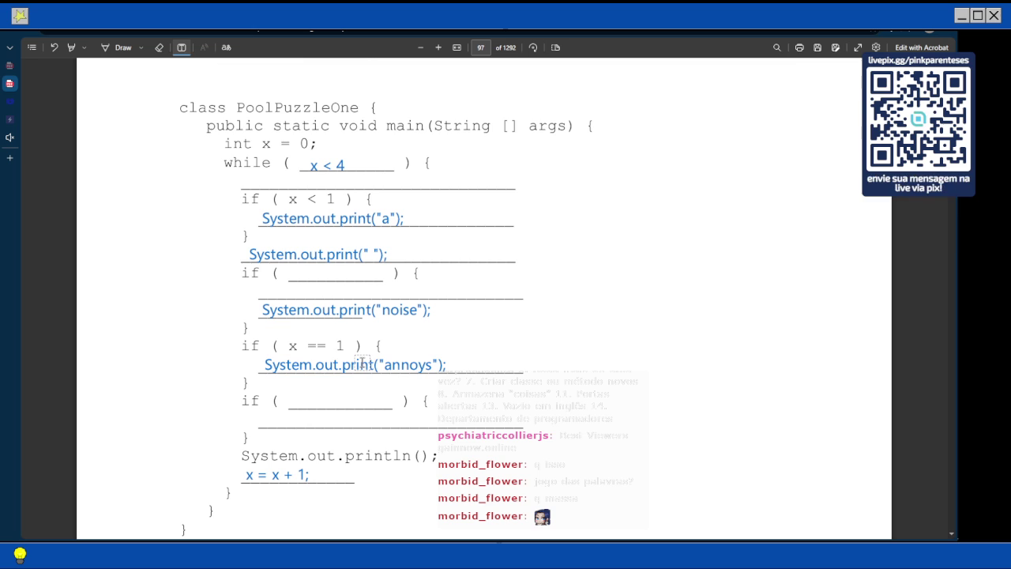
{"action": "scroll", "coordinate": [362, 363], "scroll_direction": "down", "scroll_amount": 7}
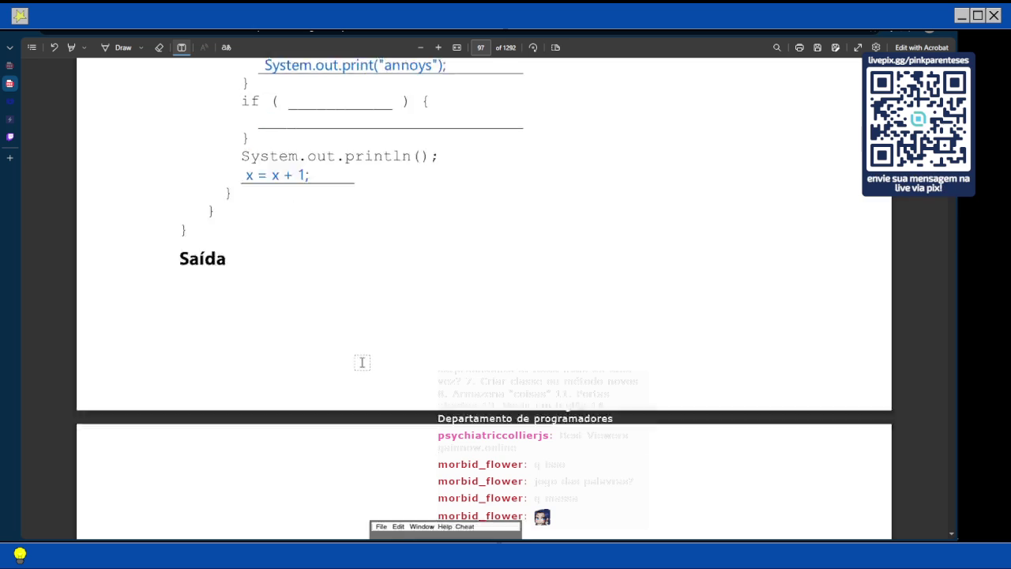
{"action": "scroll", "coordinate": [362, 363], "scroll_direction": "down", "scroll_amount": 3}
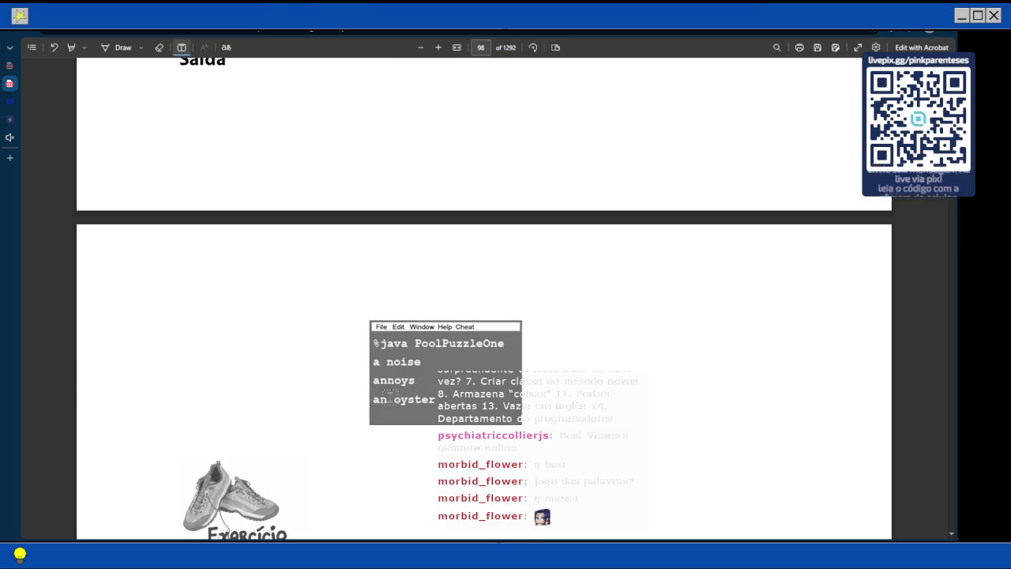
{"action": "scroll", "coordinate": [410, 349], "scroll_direction": "up", "scroll_amount": 5}
{"action": "scroll", "coordinate": [410, 349], "scroll_direction": "up", "scroll_amount": 2}
{"action": "scroll", "coordinate": [410, 348], "scroll_direction": "up", "scroll_amount": 2}
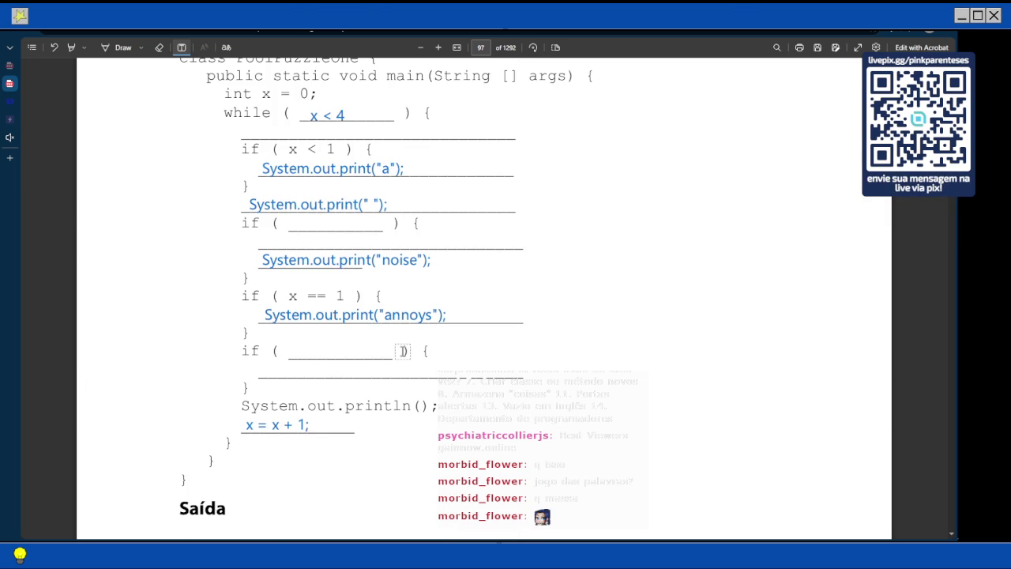
{"action": "scroll", "coordinate": [402, 351], "scroll_direction": "up", "scroll_amount": 5}
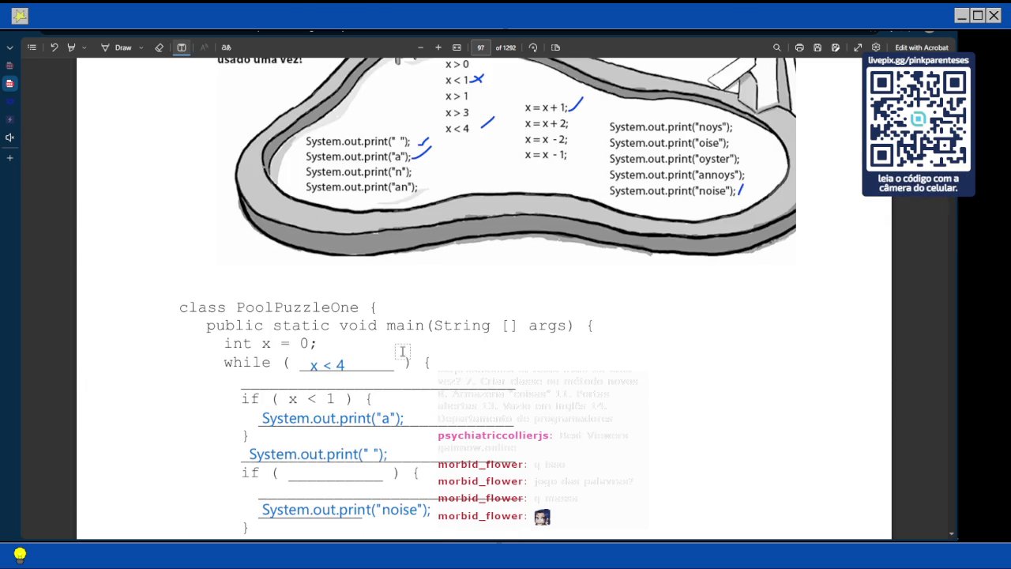
Change the 'noise' print statement in the third if block to 'oyster' and copy it
{"action": "scroll", "coordinate": [402, 351], "scroll_direction": "down", "scroll_amount": 4}
{"action": "left_click", "coordinate": [417, 320]}
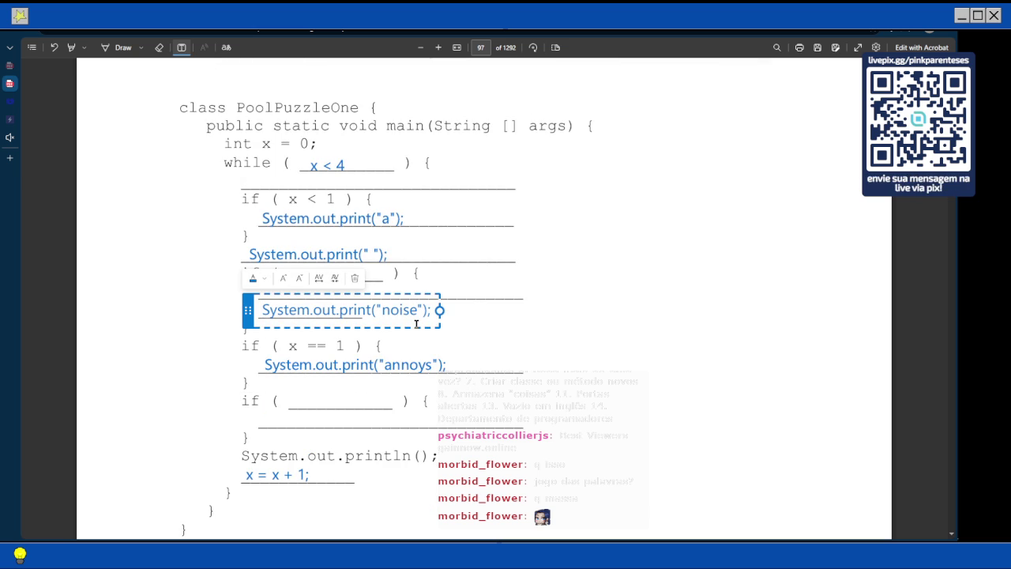
{"action": "key", "text": "BackSpace"}
{"action": "key", "text": "BackSpace"}
{"action": "key", "text": "BackSpace"}
{"action": "key", "text": "BackSpace"}
{"action": "type", "text": "oyster"}
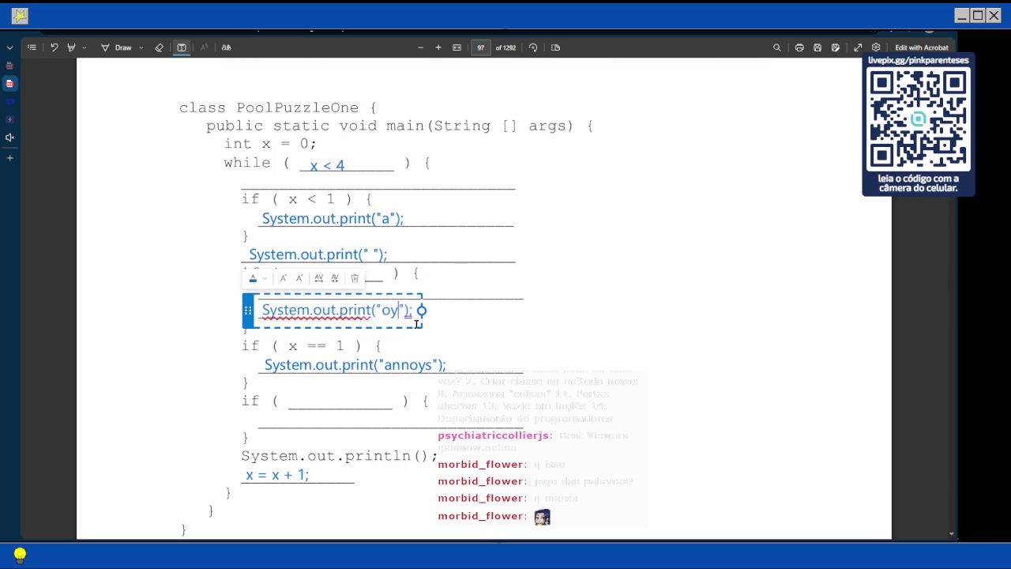
{"action": "key", "text": "ctrl+a"}
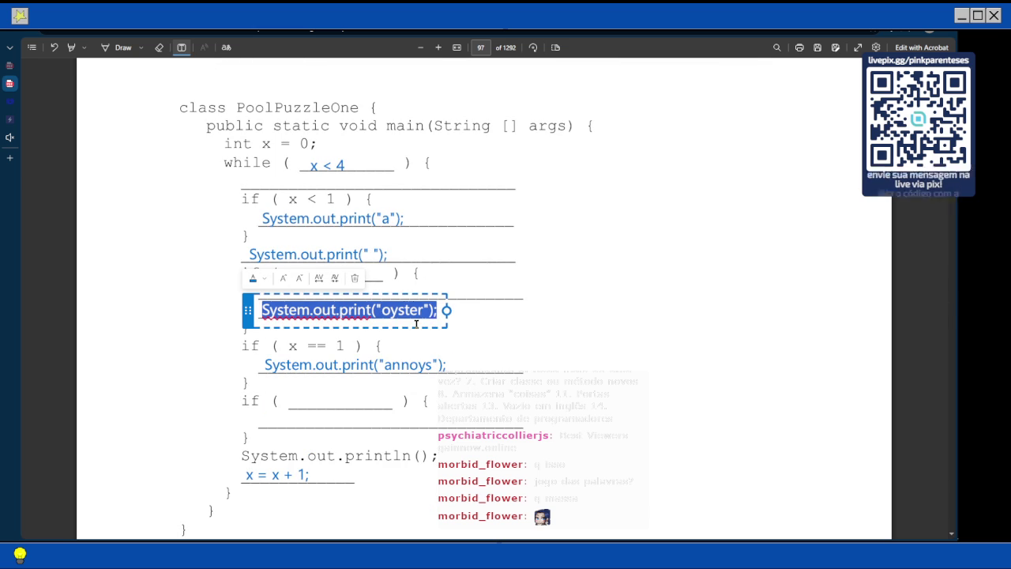
{"action": "key", "text": "Escape"}
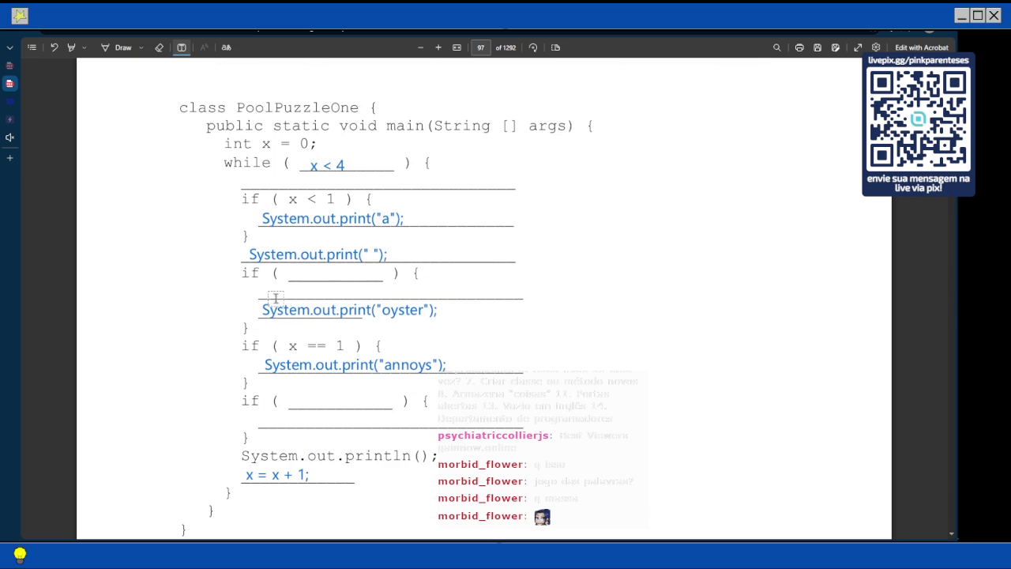
Paste a copy of the print line above 'oyster' and change its word to 'an'
{"action": "left_click", "coordinate": [262, 293]}
{"action": "key", "text": "ctrl+v"}
{"action": "key", "text": "Left"}
{"action": "key", "text": "Left"}
{"action": "key", "text": "Left"}
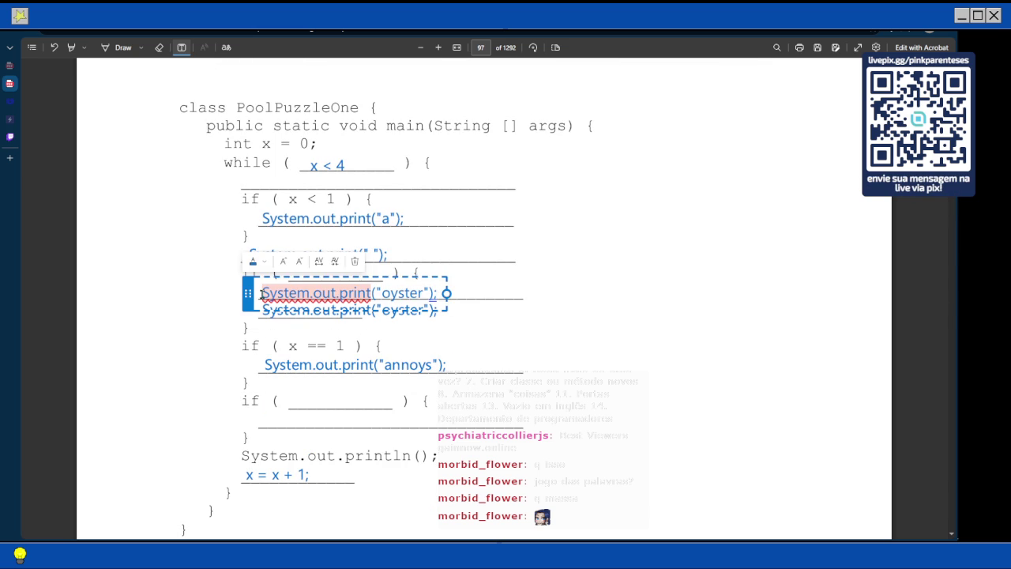
{"action": "key", "text": "BackSpace"}
{"action": "key", "text": "BackSpace"}
{"action": "key", "text": "BackSpace"}
{"action": "key", "text": "BackSpace"}
{"action": "key", "text": "BackSpace"}
{"action": "key", "text": "BackSpace"}
{"action": "type", "text": "an"}
{"action": "key", "text": "Escape"}
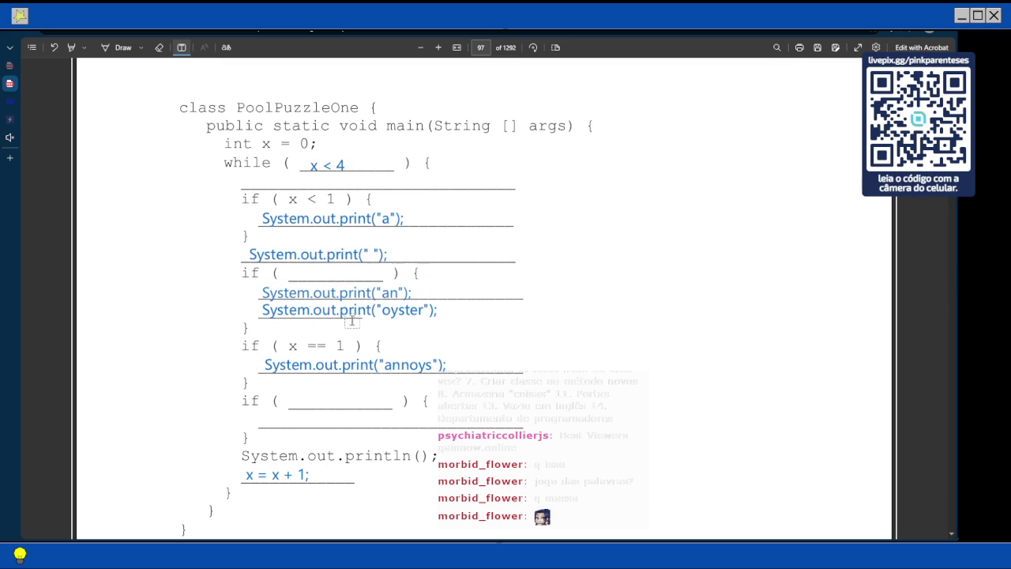
{"action": "scroll", "coordinate": [314, 358], "scroll_direction": "down", "scroll_amount": 1}
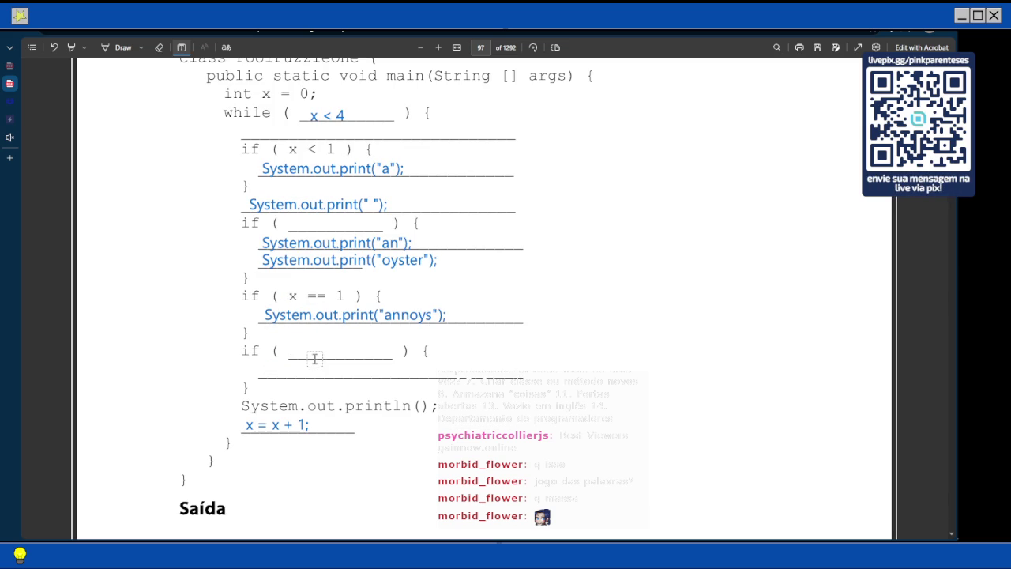
{"action": "scroll", "coordinate": [314, 359], "scroll_direction": "up", "scroll_amount": 8}
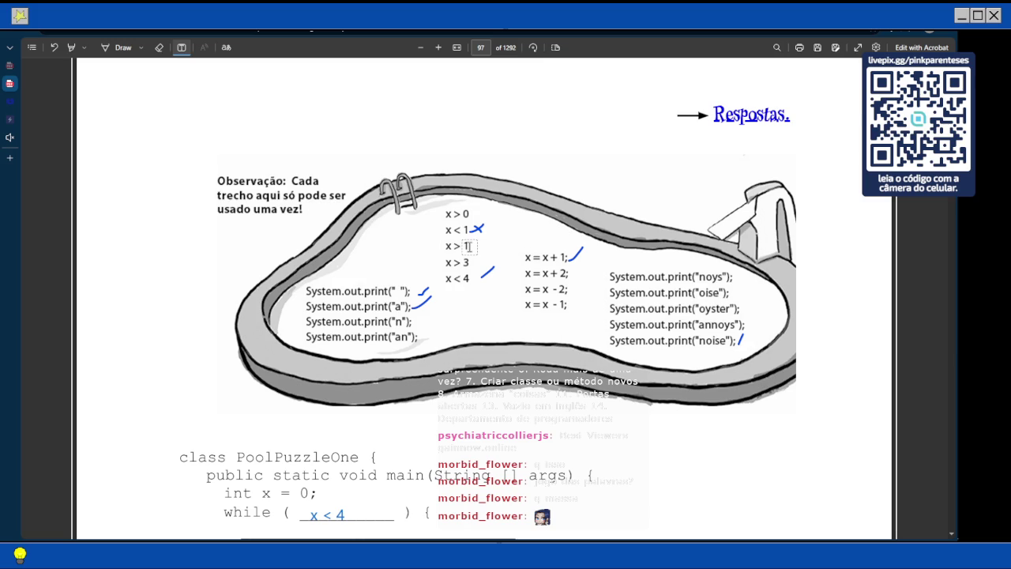
{"action": "scroll", "coordinate": [458, 274], "scroll_direction": "down", "scroll_amount": 4}
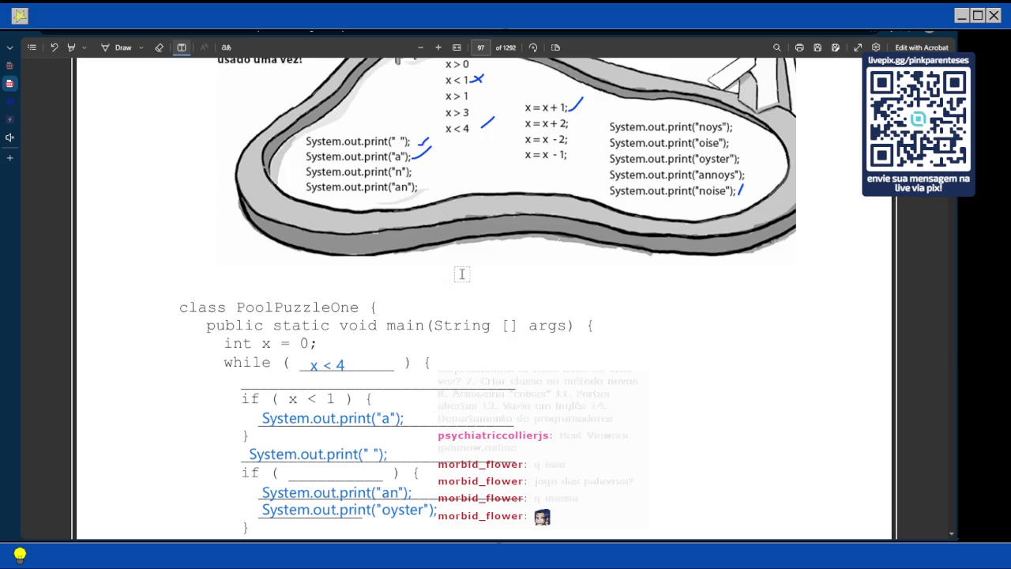
{"action": "scroll", "coordinate": [462, 274], "scroll_direction": "down", "scroll_amount": 5}
{"action": "scroll", "coordinate": [461, 274], "scroll_direction": "down", "scroll_amount": 6}
{"action": "scroll", "coordinate": [462, 274], "scroll_direction": "up", "scroll_amount": 12}
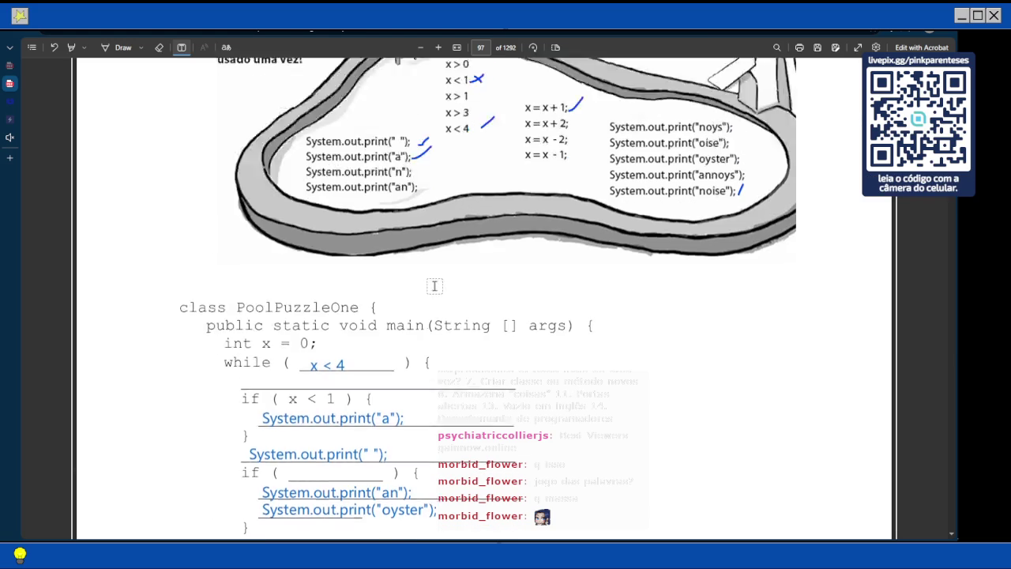
{"action": "scroll", "coordinate": [434, 286], "scroll_direction": "down", "scroll_amount": 4}
{"action": "scroll", "coordinate": [433, 286], "scroll_direction": "down", "scroll_amount": 5}
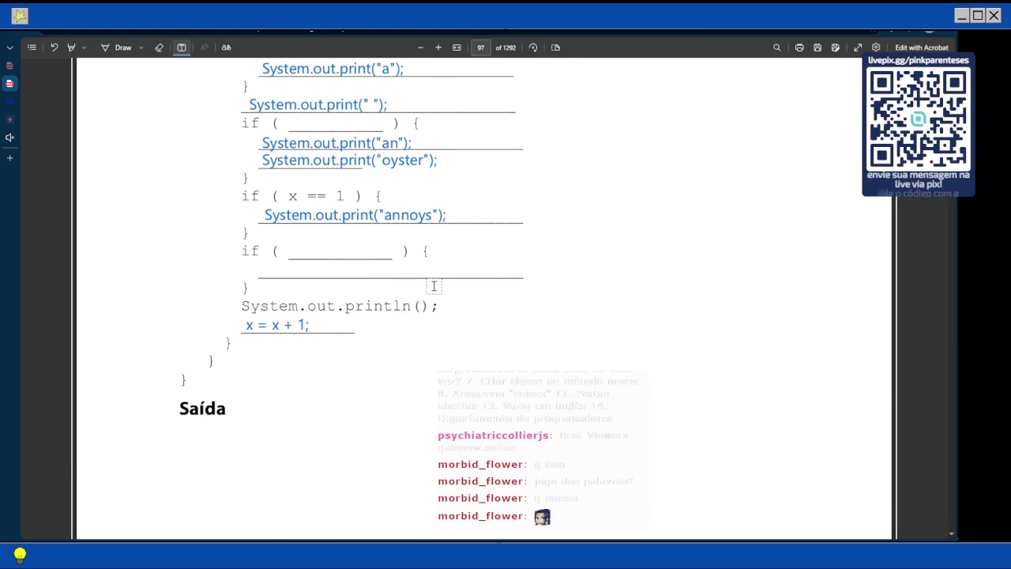
{"action": "scroll", "coordinate": [400, 285], "scroll_direction": "up", "scroll_amount": 3}
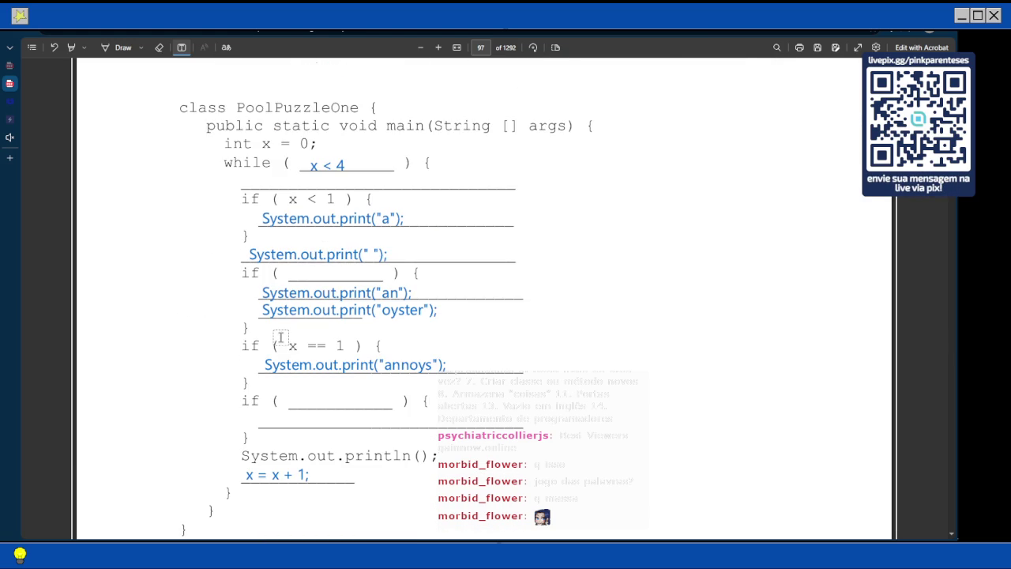
Type x > 1 into the empty if condition above the 'an' and 'oyster' lines
{"action": "left_click", "coordinate": [300, 273]}
{"action": "type", "text": "x"}
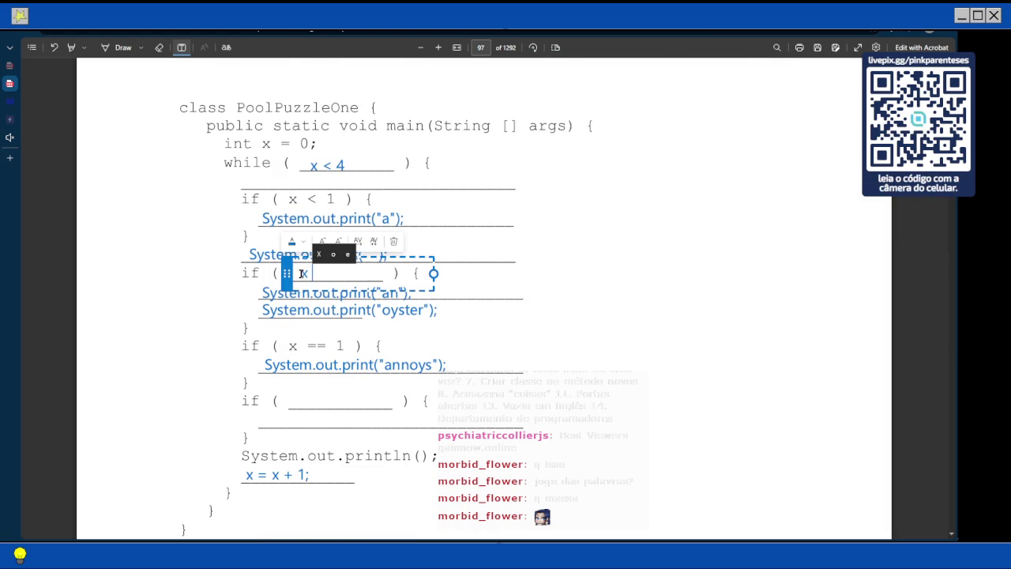
{"action": "type", "text": " > 1"}
{"action": "key", "text": "Escape"}
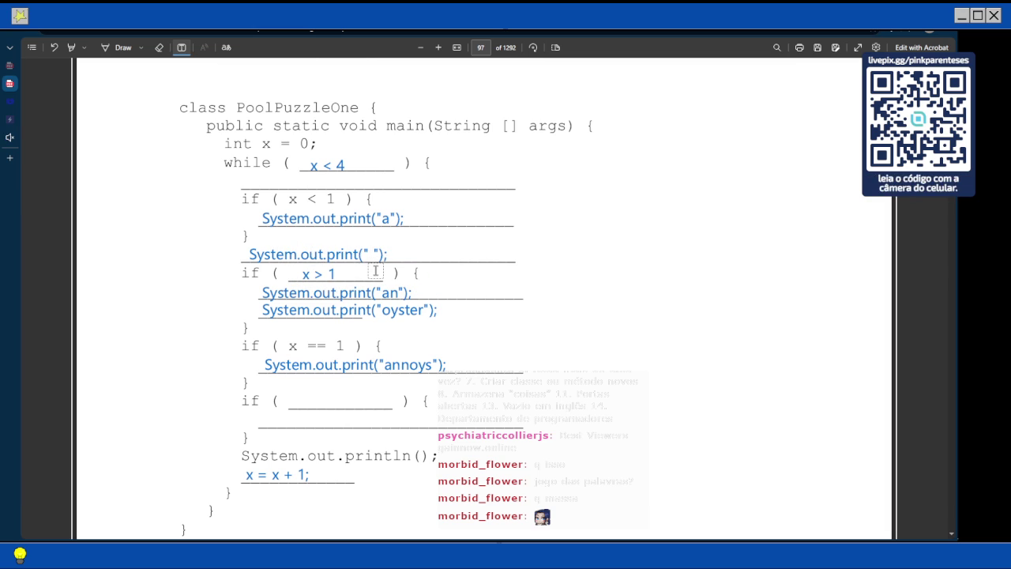
{"action": "scroll", "coordinate": [375, 271], "scroll_direction": "down", "scroll_amount": 3}
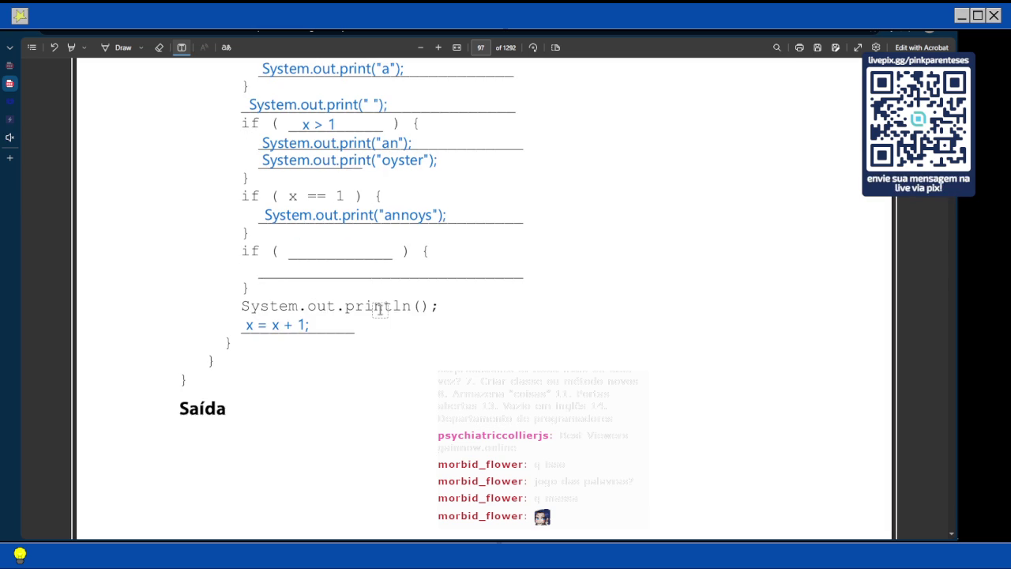
{"action": "scroll", "coordinate": [379, 309], "scroll_direction": "up", "scroll_amount": 3}
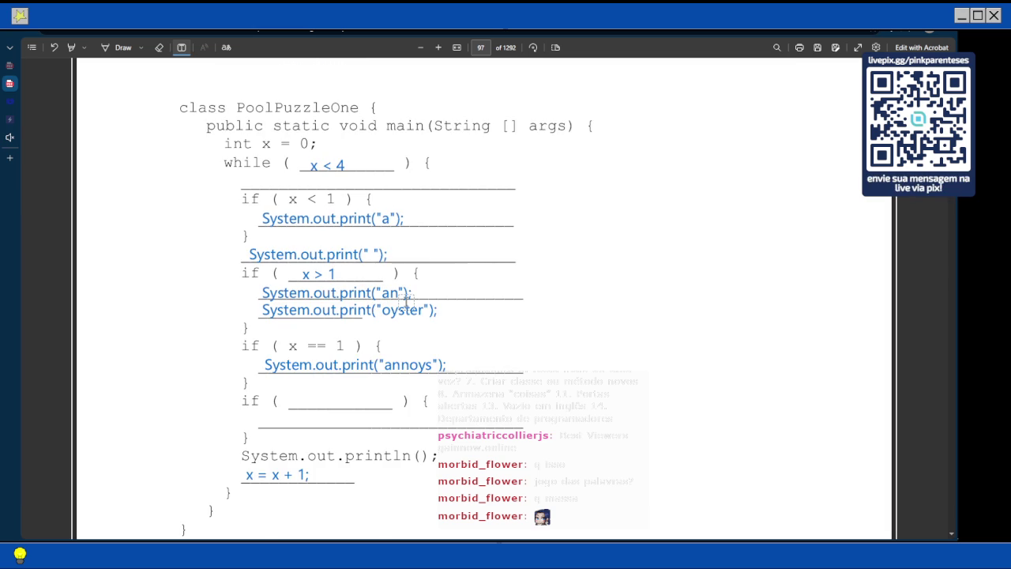
{"action": "scroll", "coordinate": [759, 216], "scroll_direction": "up", "scroll_amount": 5}
{"action": "scroll", "coordinate": [758, 216], "scroll_direction": "down", "scroll_amount": 2}
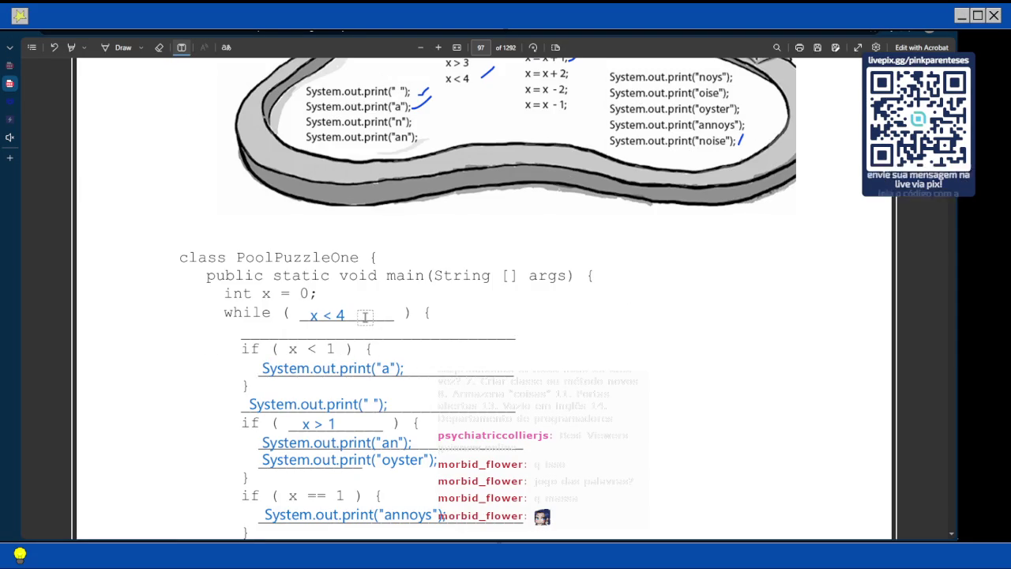
{"action": "scroll", "coordinate": [366, 317], "scroll_direction": "up", "scroll_amount": 2}
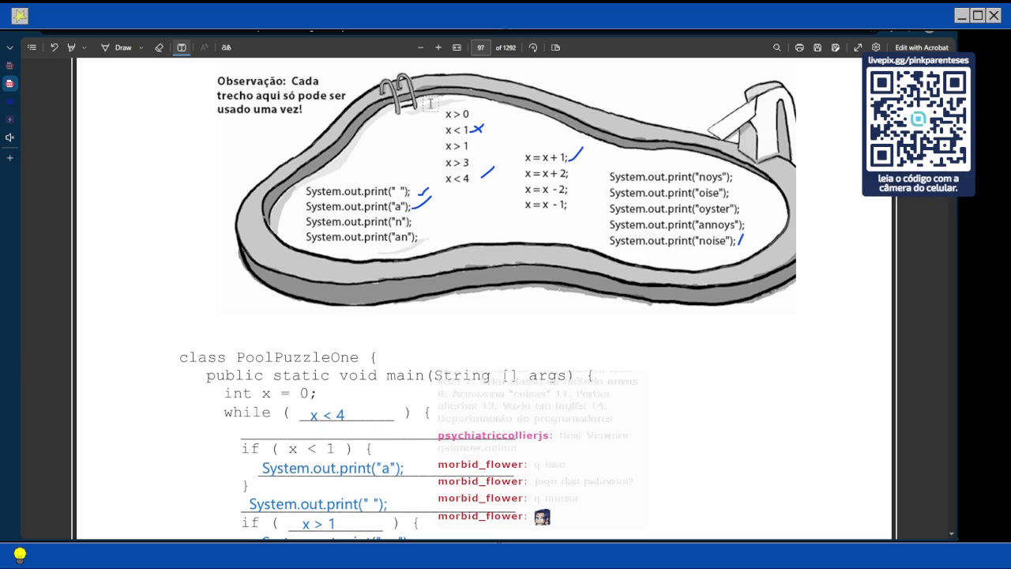
{"action": "scroll", "coordinate": [430, 104], "scroll_direction": "down", "scroll_amount": 4}
{"action": "scroll", "coordinate": [429, 103], "scroll_direction": "up", "scroll_amount": 3}
{"action": "scroll", "coordinate": [429, 104], "scroll_direction": "up", "scroll_amount": 2}
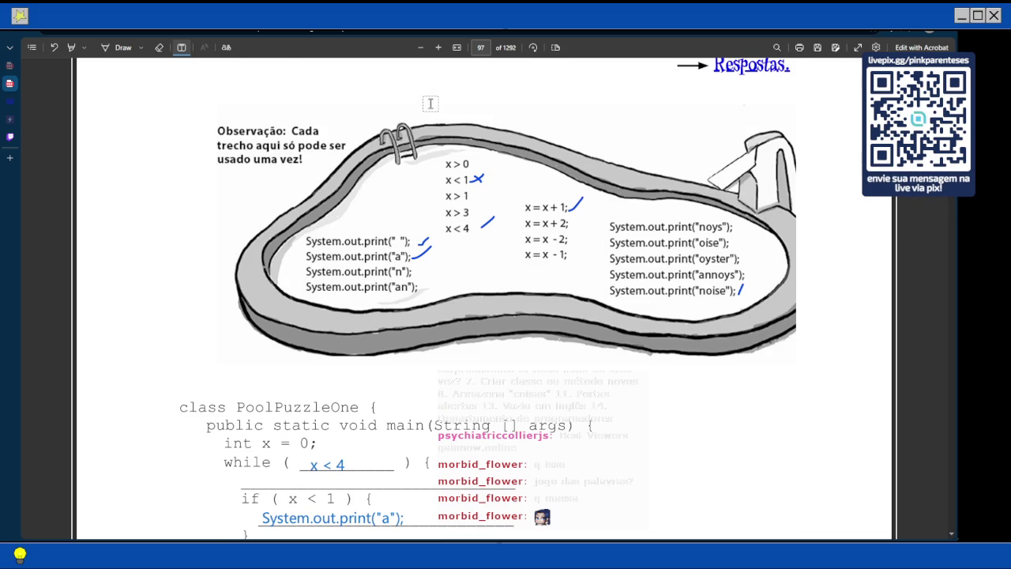
{"action": "scroll", "coordinate": [429, 103], "scroll_direction": "down", "scroll_amount": 3}
{"action": "scroll", "coordinate": [430, 104], "scroll_direction": "down", "scroll_amount": 6}
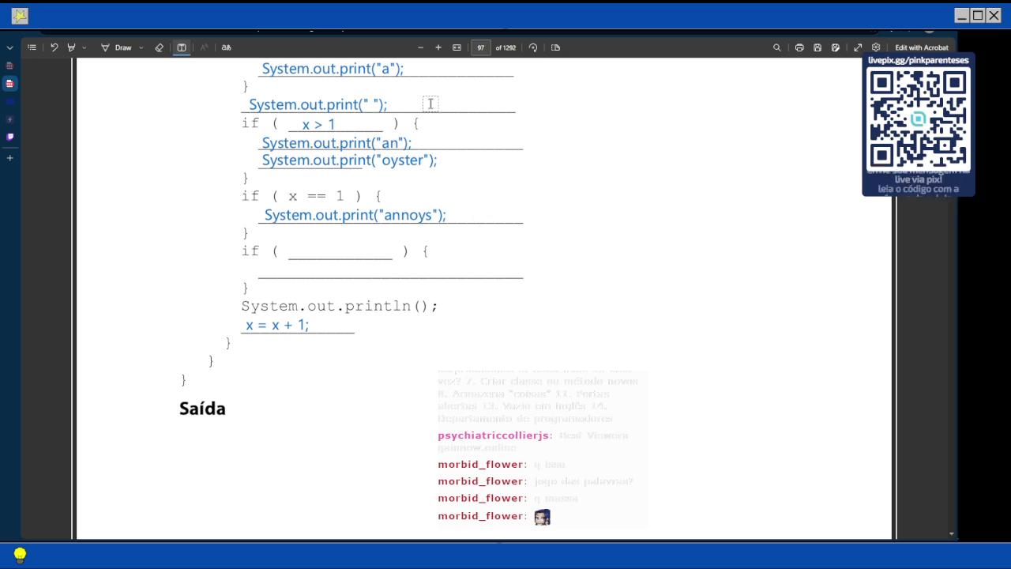
{"action": "scroll", "coordinate": [274, 294], "scroll_direction": "down", "scroll_amount": 7}
{"action": "scroll", "coordinate": [293, 280], "scroll_direction": "up", "scroll_amount": 9}
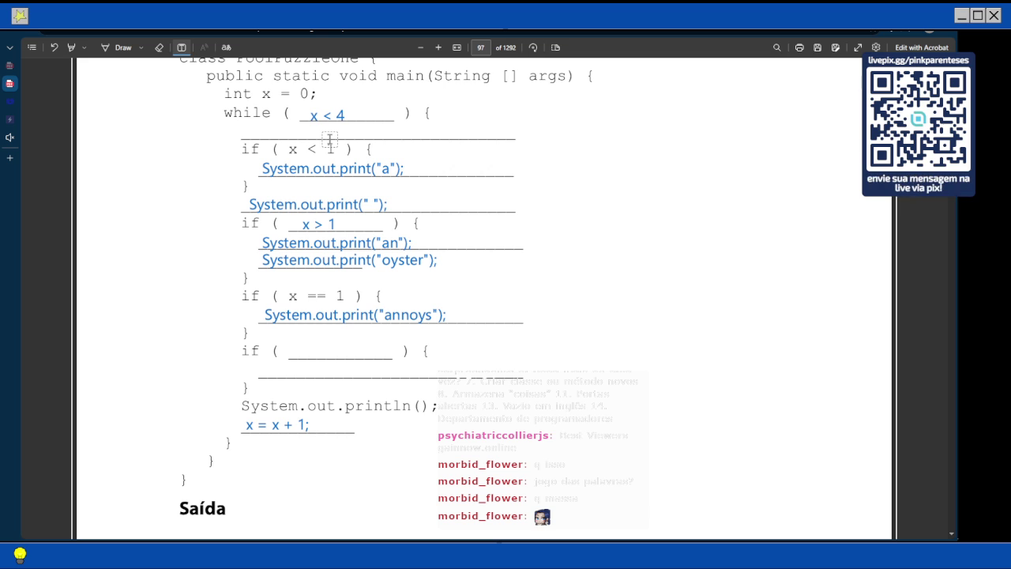
Paste the copied print statement into the last if body and change 'oyster' to 'noise'
{"action": "left_click", "coordinate": [268, 376]}
{"action": "key", "text": "ctrl+v"}
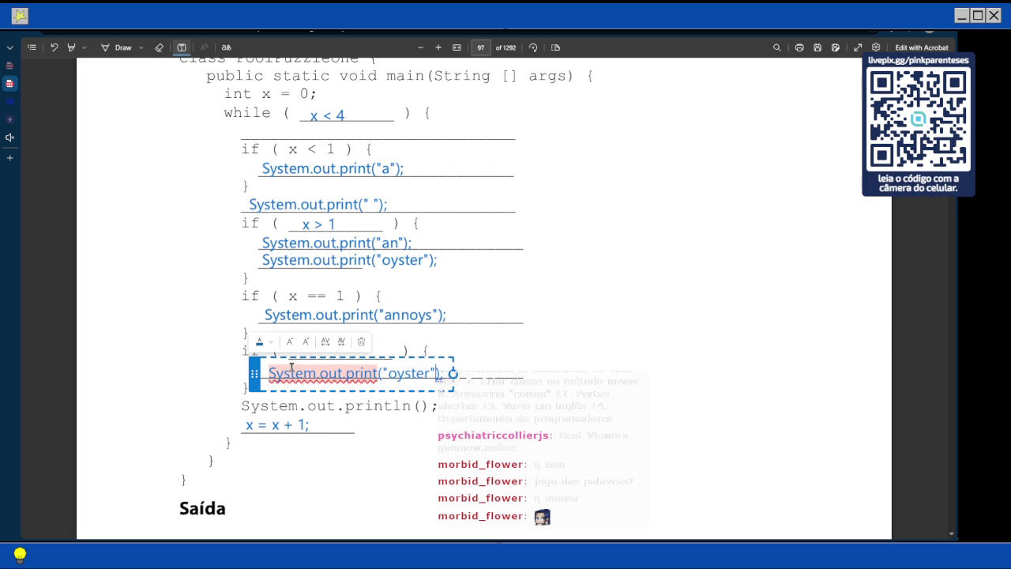
{"action": "key", "text": "BackSpace"}
{"action": "key", "text": "BackSpace"}
{"action": "key", "text": "BackSpace"}
{"action": "key", "text": "BackSpace"}
{"action": "key", "text": "BackSpace"}
{"action": "type", "text": "noise"}
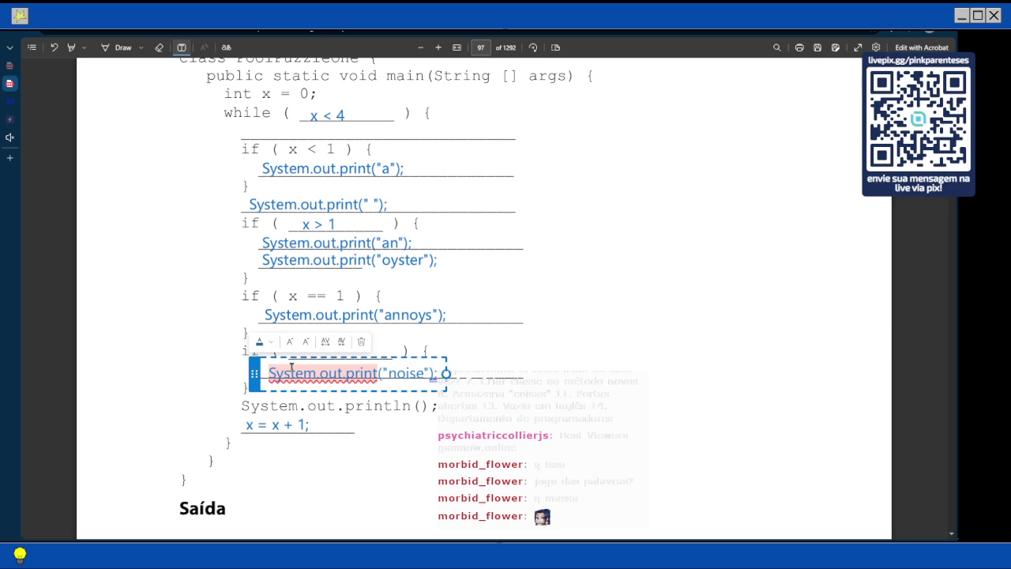
{"action": "key", "text": "Escape"}
{"action": "scroll", "coordinate": [368, 304], "scroll_direction": "down", "scroll_amount": 6}
{"action": "scroll", "coordinate": [368, 304], "scroll_direction": "up", "scroll_amount": 5}
{"action": "scroll", "coordinate": [368, 305], "scroll_direction": "up", "scroll_amount": 5}
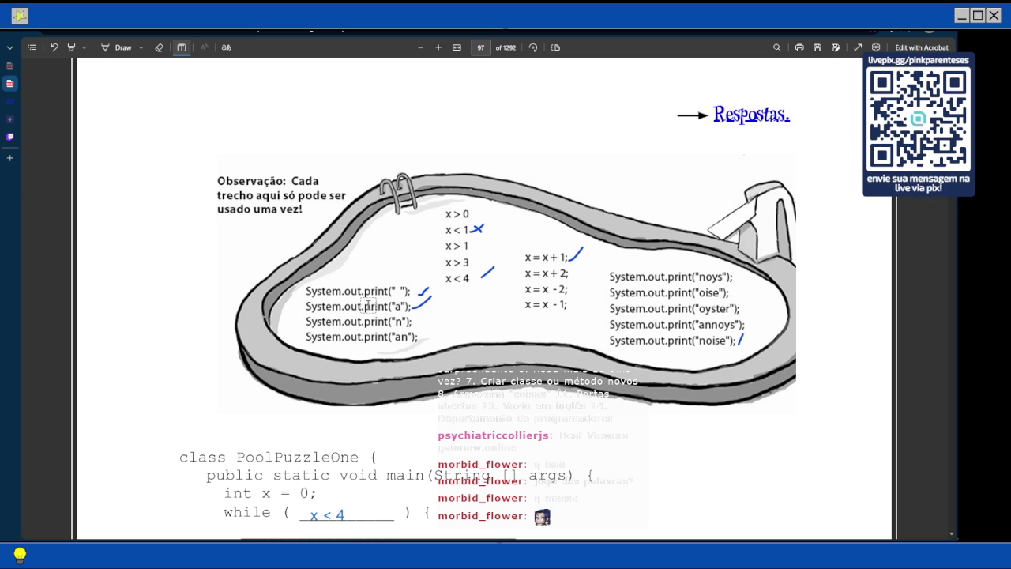
{"action": "scroll", "coordinate": [368, 306], "scroll_direction": "down", "scroll_amount": 3}
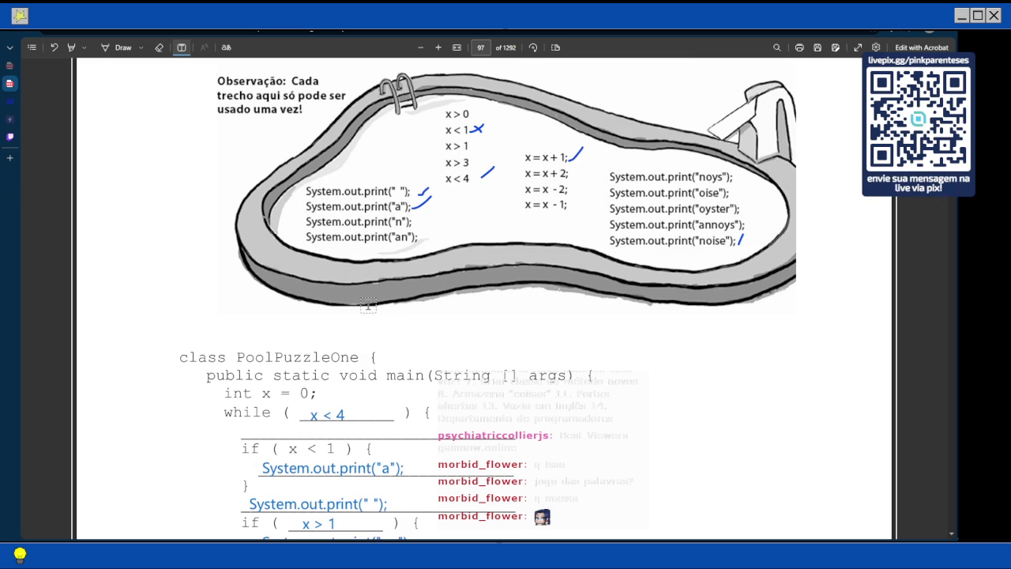
{"action": "scroll", "coordinate": [368, 305], "scroll_direction": "down", "scroll_amount": 3}
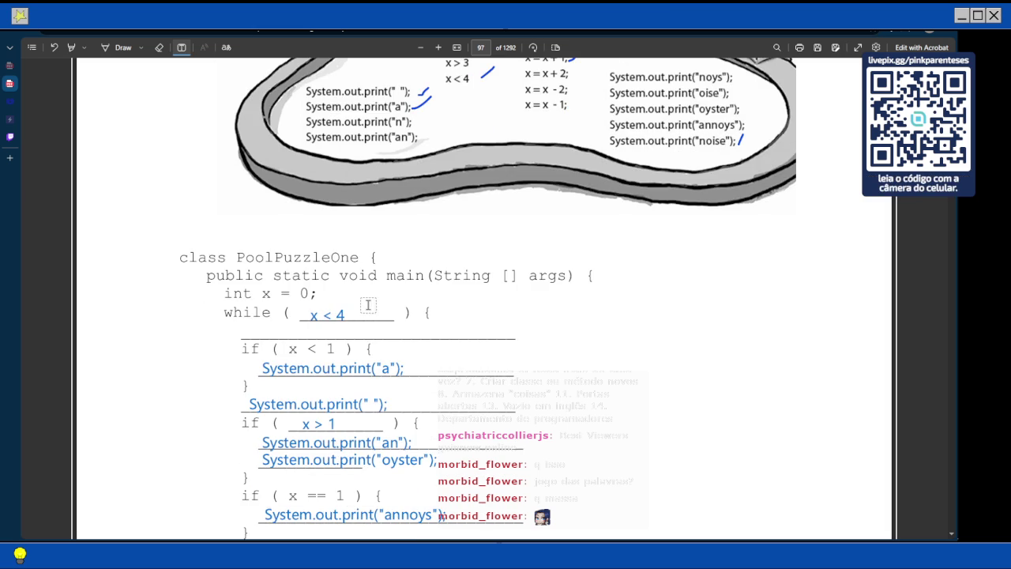
{"action": "scroll", "coordinate": [383, 431], "scroll_direction": "down", "scroll_amount": 15}
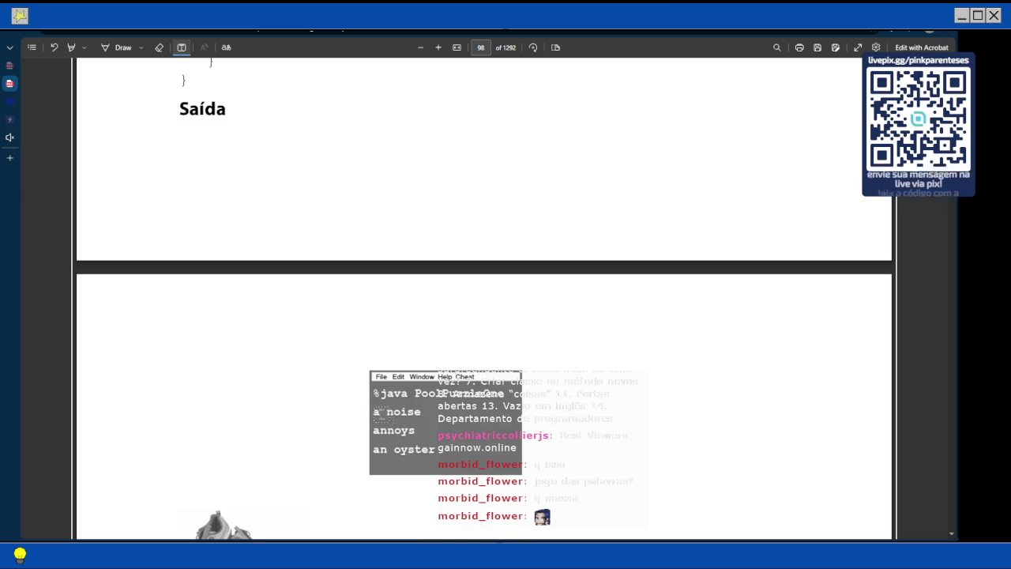
{"action": "scroll", "coordinate": [383, 434], "scroll_direction": "up", "scroll_amount": 2}
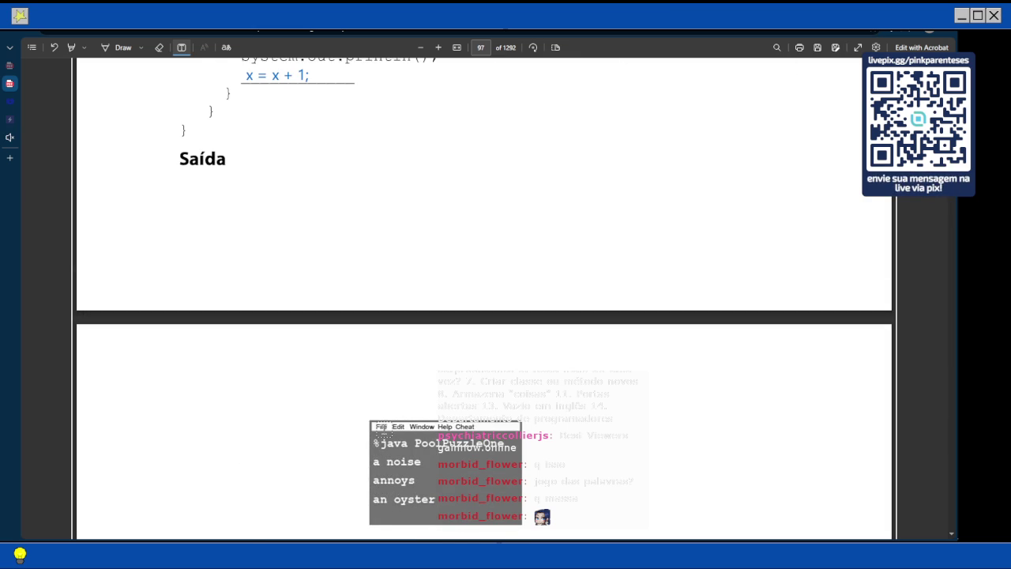
{"action": "scroll", "coordinate": [382, 433], "scroll_direction": "up", "scroll_amount": 10}
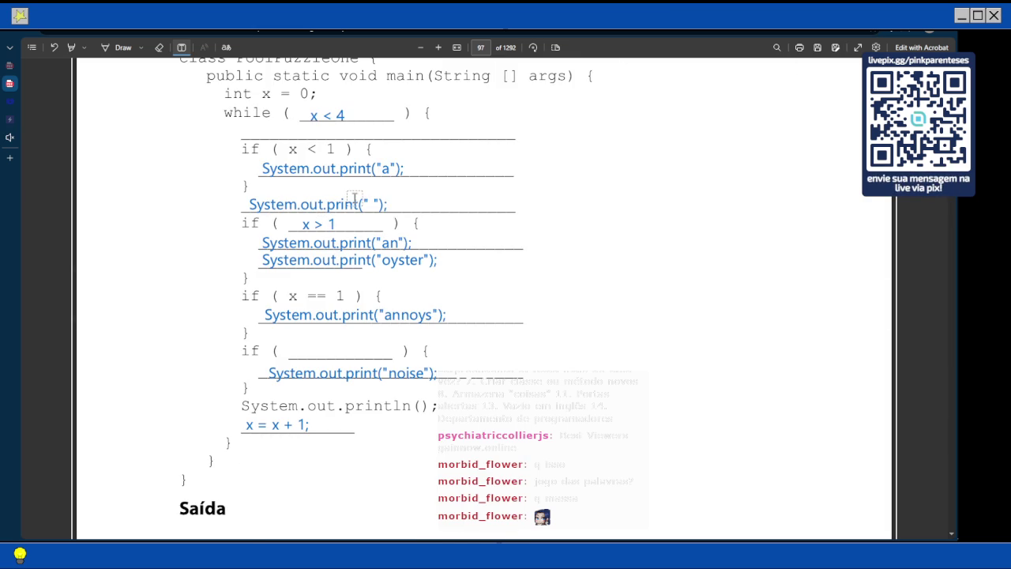
{"action": "scroll", "coordinate": [355, 197], "scroll_direction": "down", "scroll_amount": 5}
{"action": "scroll", "coordinate": [355, 197], "scroll_direction": "down", "scroll_amount": 6}
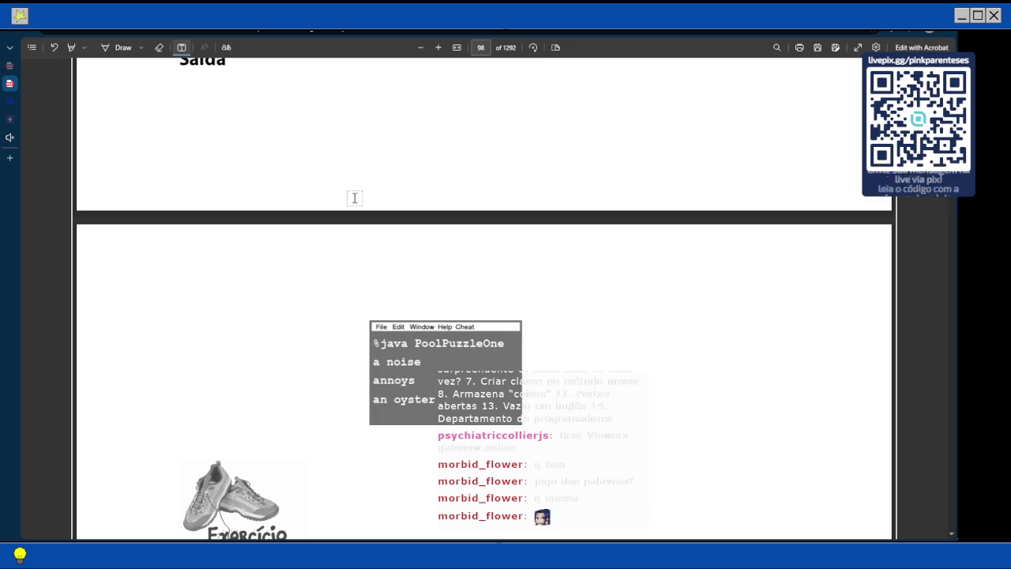
{"action": "scroll", "coordinate": [354, 197], "scroll_direction": "up", "scroll_amount": 10}
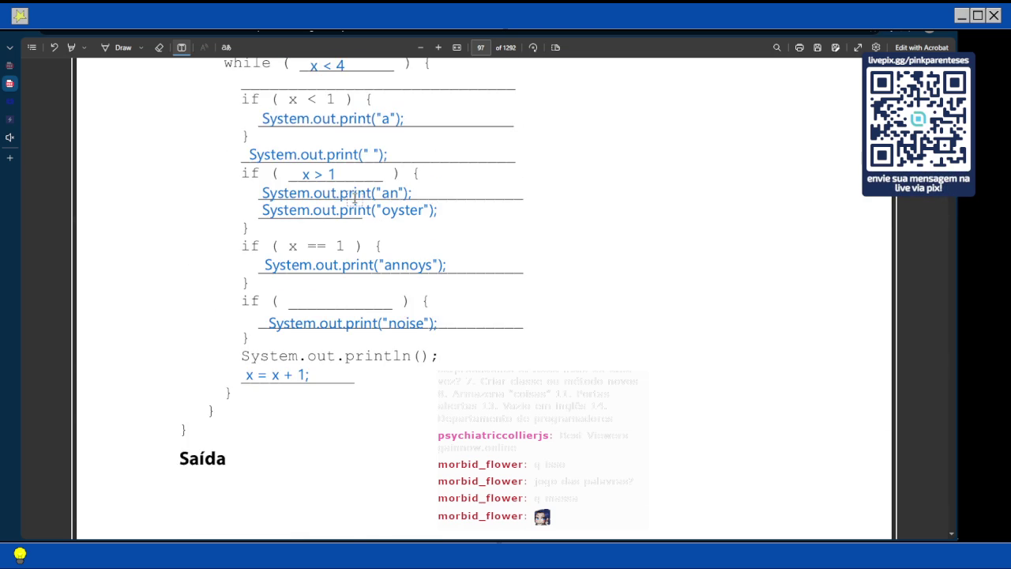
Scroll up from the page 97 code to the Quebra-cabeças na Piscina instructions on page 96
{"action": "scroll", "coordinate": [354, 198], "scroll_direction": "up", "scroll_amount": 5}
{"action": "scroll", "coordinate": [354, 198], "scroll_direction": "down", "scroll_amount": 1}
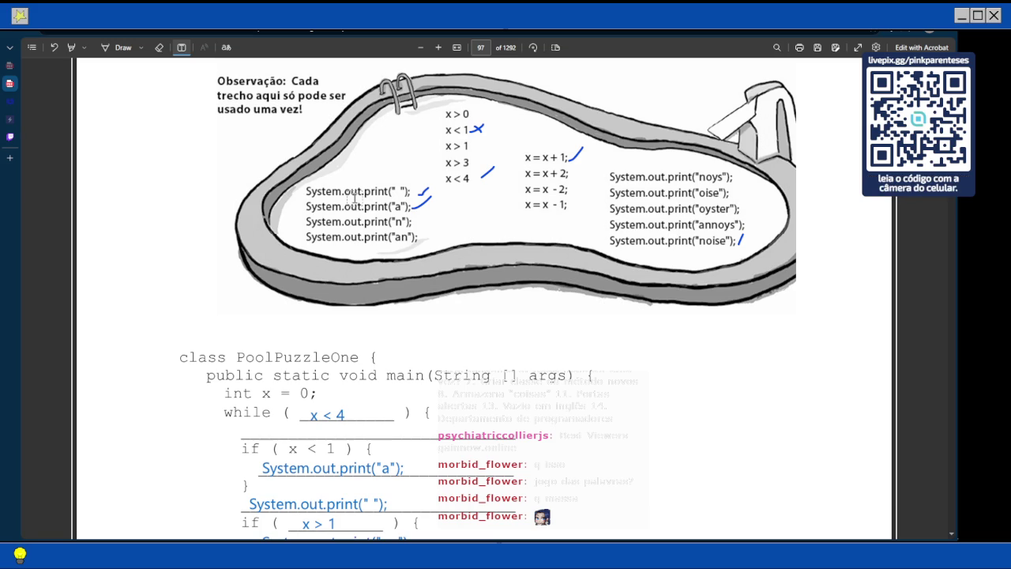
{"action": "scroll", "coordinate": [661, 246], "scroll_direction": "down", "scroll_amount": 5}
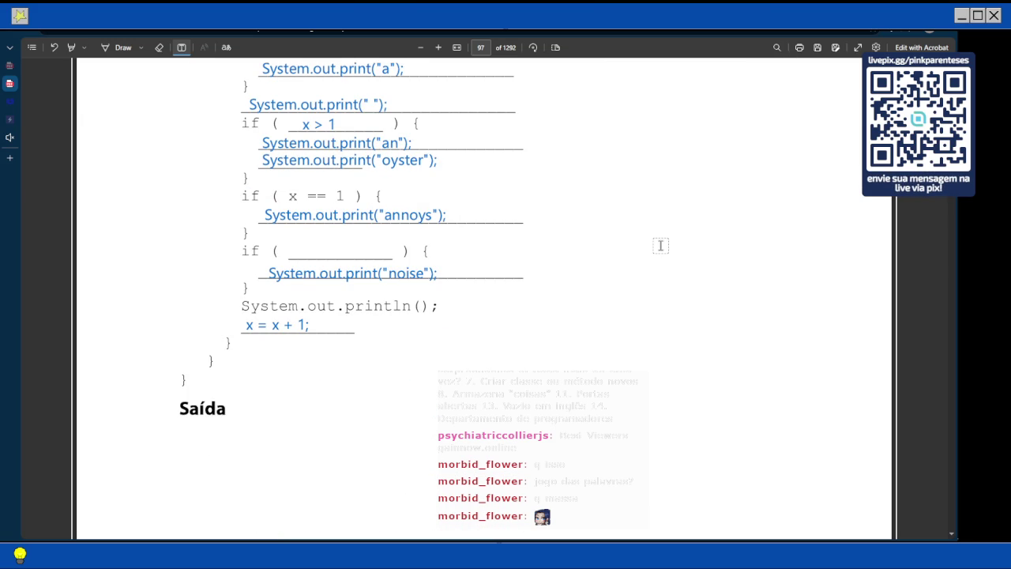
{"action": "scroll", "coordinate": [661, 246], "scroll_direction": "up", "scroll_amount": 1}
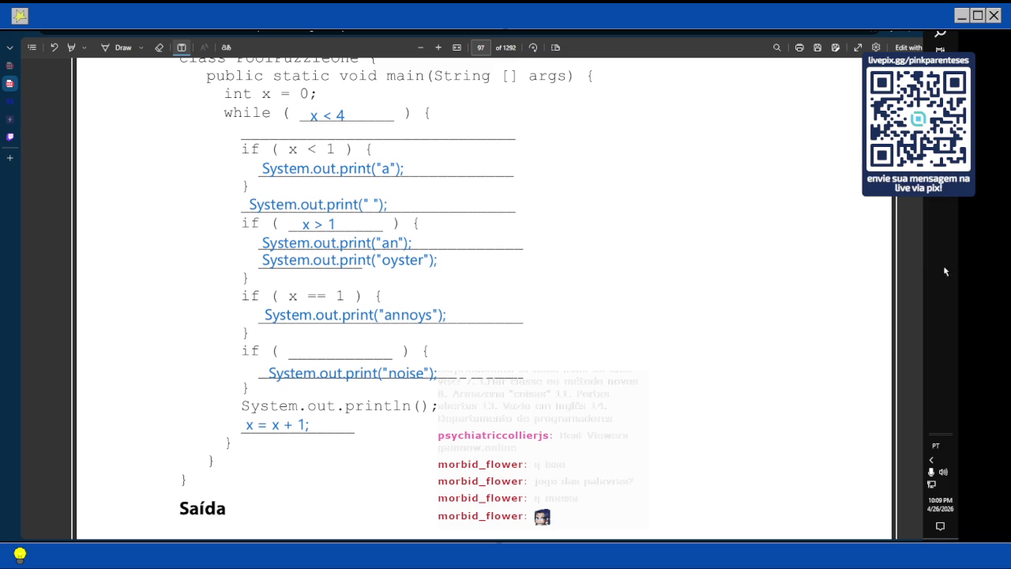
{"action": "scroll", "coordinate": [422, 307], "scroll_direction": "up", "scroll_amount": 1}
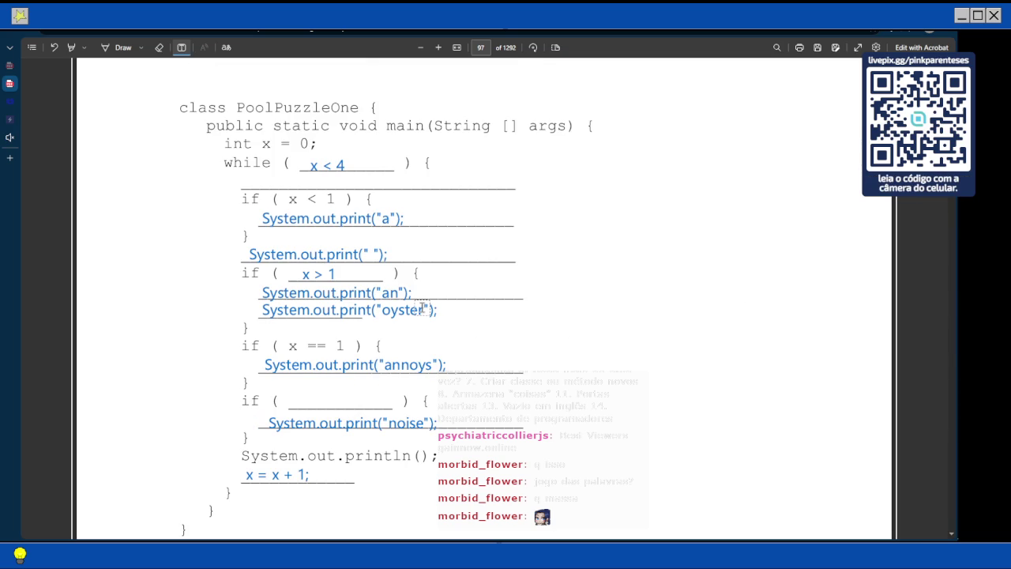
{"action": "scroll", "coordinate": [424, 308], "scroll_direction": "up", "scroll_amount": 5}
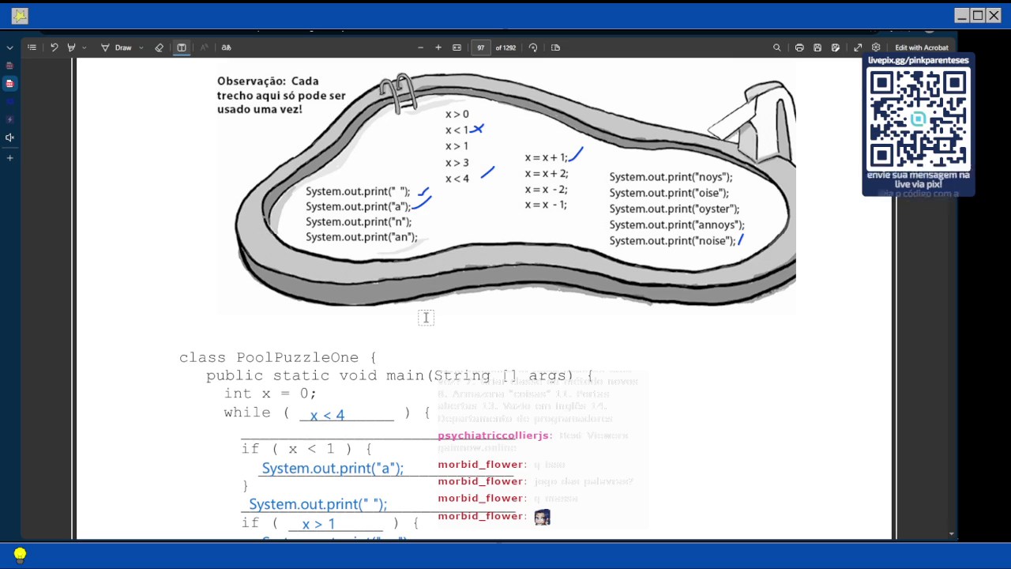
{"action": "scroll", "coordinate": [426, 317], "scroll_direction": "down", "scroll_amount": 5}
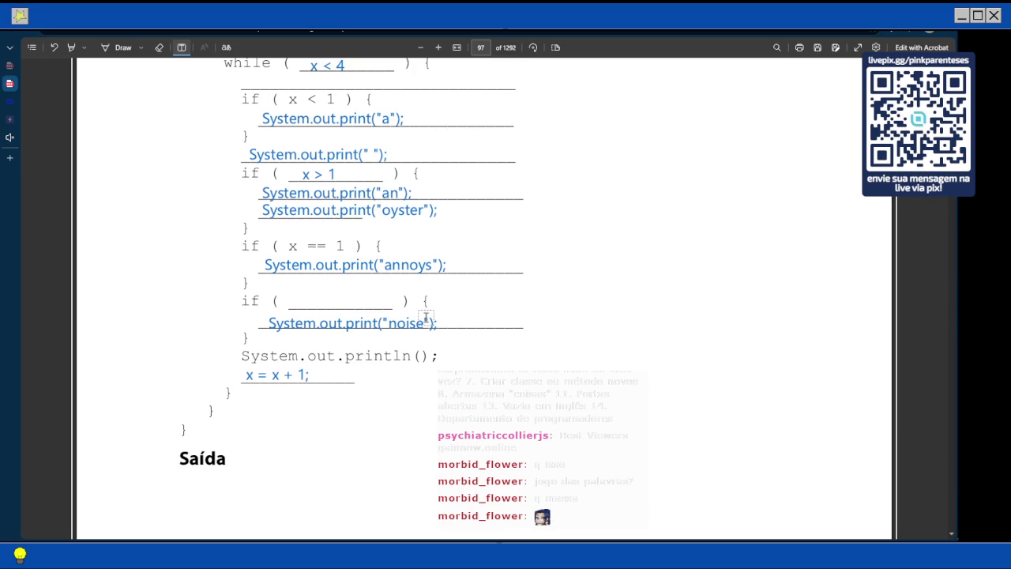
{"action": "scroll", "coordinate": [426, 318], "scroll_direction": "up", "scroll_amount": 5}
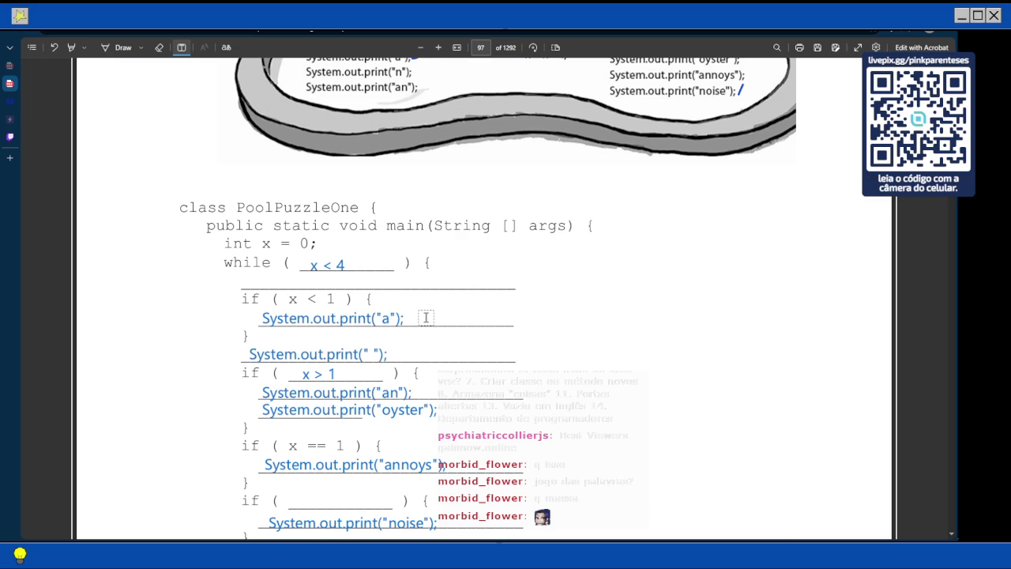
{"action": "scroll", "coordinate": [426, 317], "scroll_direction": "up", "scroll_amount": 10}
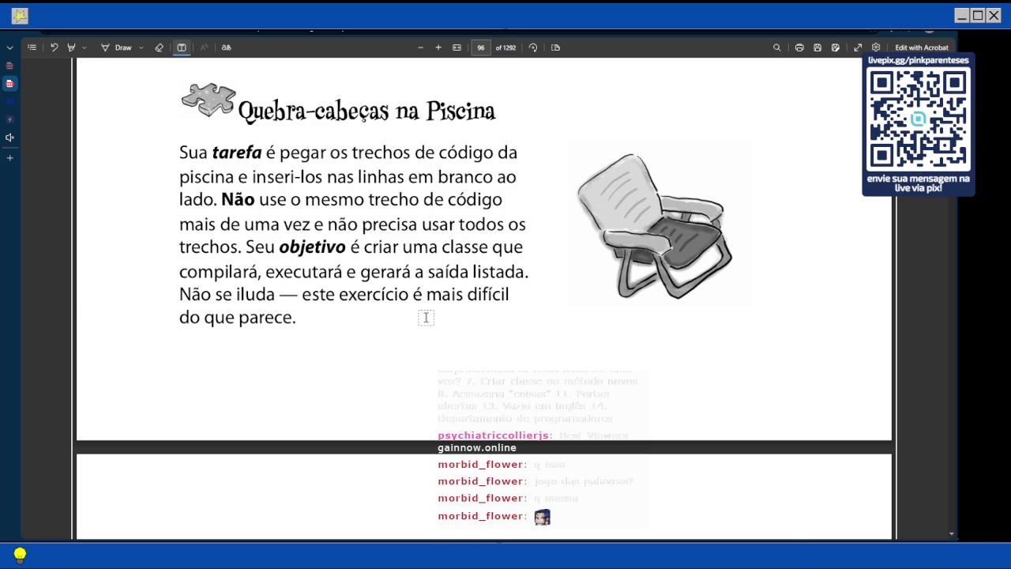
{"action": "scroll", "coordinate": [425, 317], "scroll_direction": "down", "scroll_amount": 5}
{"action": "scroll", "coordinate": [425, 317], "scroll_direction": "down", "scroll_amount": 3}
{"action": "scroll", "coordinate": [302, 237], "scroll_direction": "down", "scroll_amount": 12}
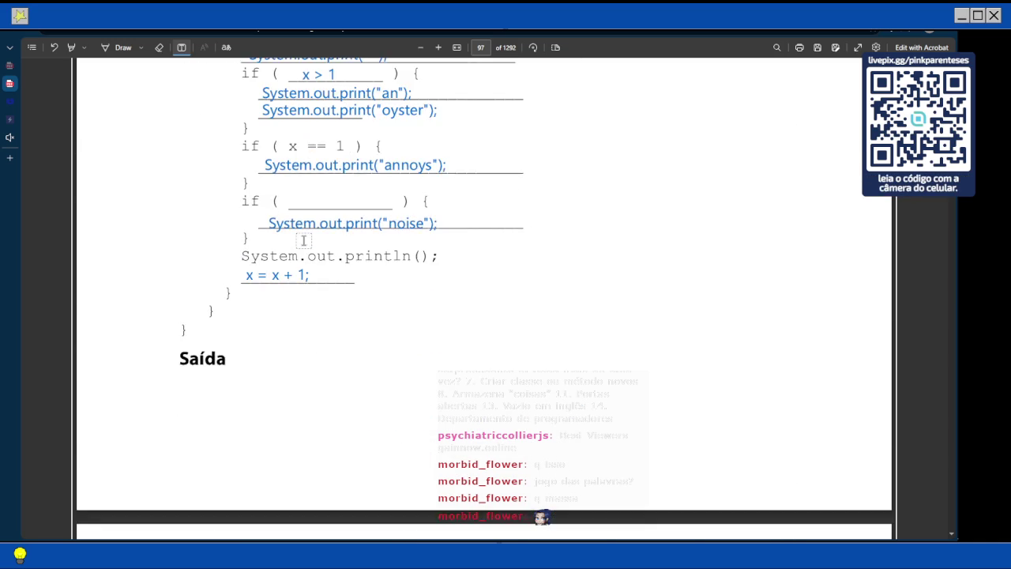
{"action": "scroll", "coordinate": [297, 229], "scroll_direction": "up", "scroll_amount": 2}
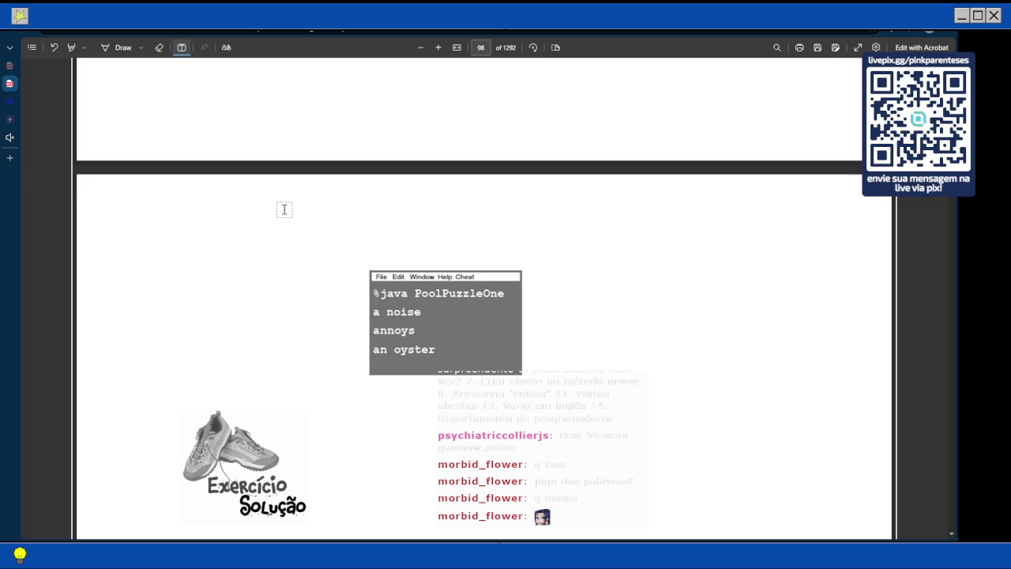
{"action": "scroll", "coordinate": [281, 207], "scroll_direction": "up", "scroll_amount": 5}
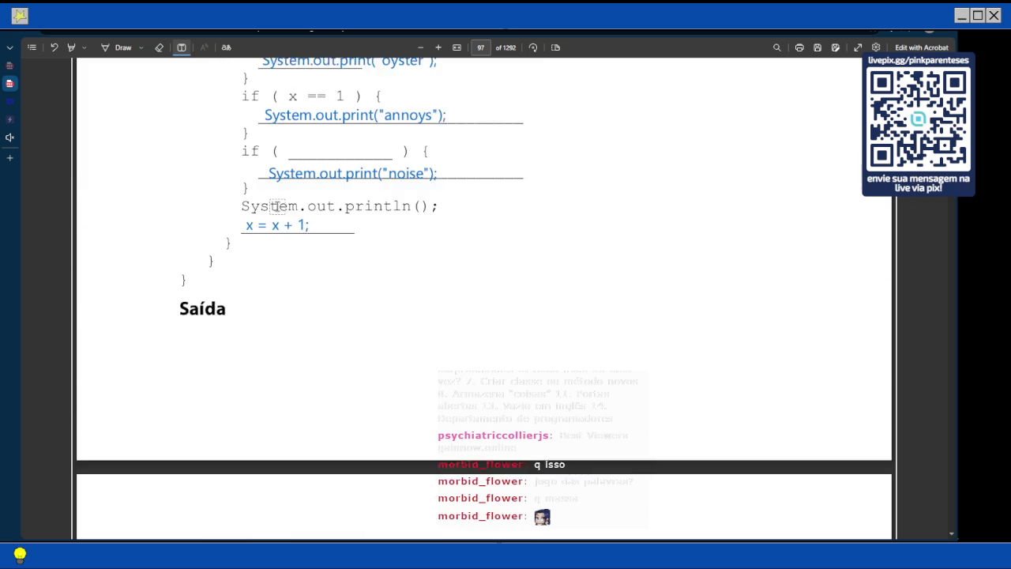
{"action": "scroll", "coordinate": [276, 206], "scroll_direction": "up", "scroll_amount": 5}
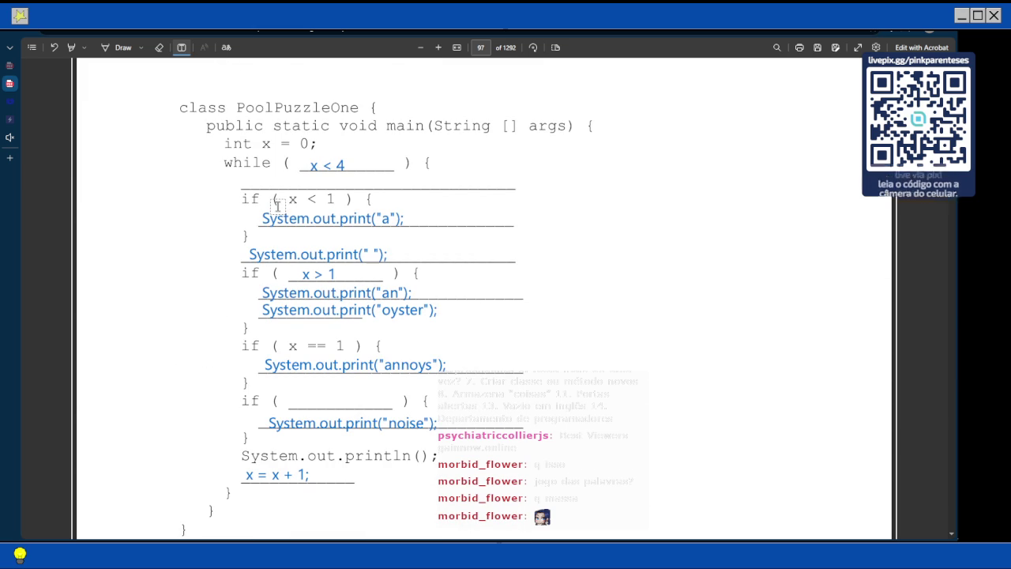
{"action": "scroll", "coordinate": [278, 207], "scroll_direction": "up", "scroll_amount": 5}
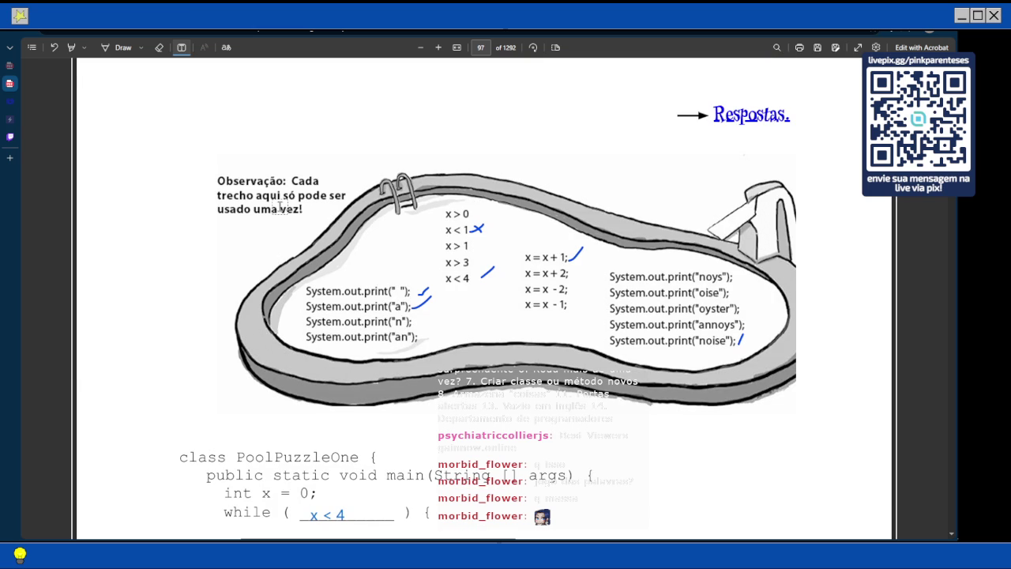
{"action": "scroll", "coordinate": [280, 207], "scroll_direction": "down", "scroll_amount": 3}
{"action": "scroll", "coordinate": [280, 207], "scroll_direction": "down", "scroll_amount": 1}
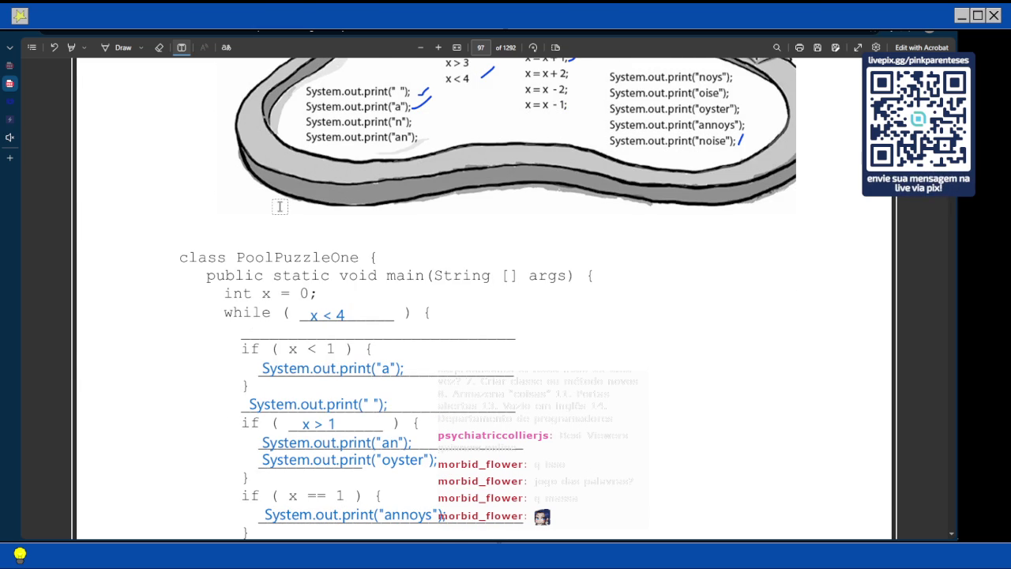
{"action": "scroll", "coordinate": [280, 207], "scroll_direction": "down", "scroll_amount": 3}
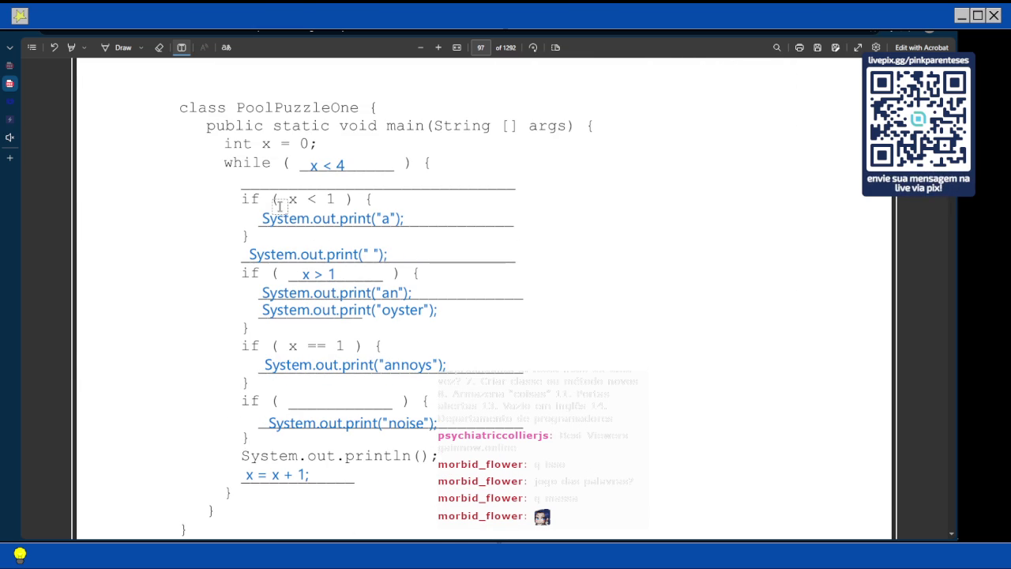
{"action": "scroll", "coordinate": [279, 207], "scroll_direction": "up", "scroll_amount": 2}
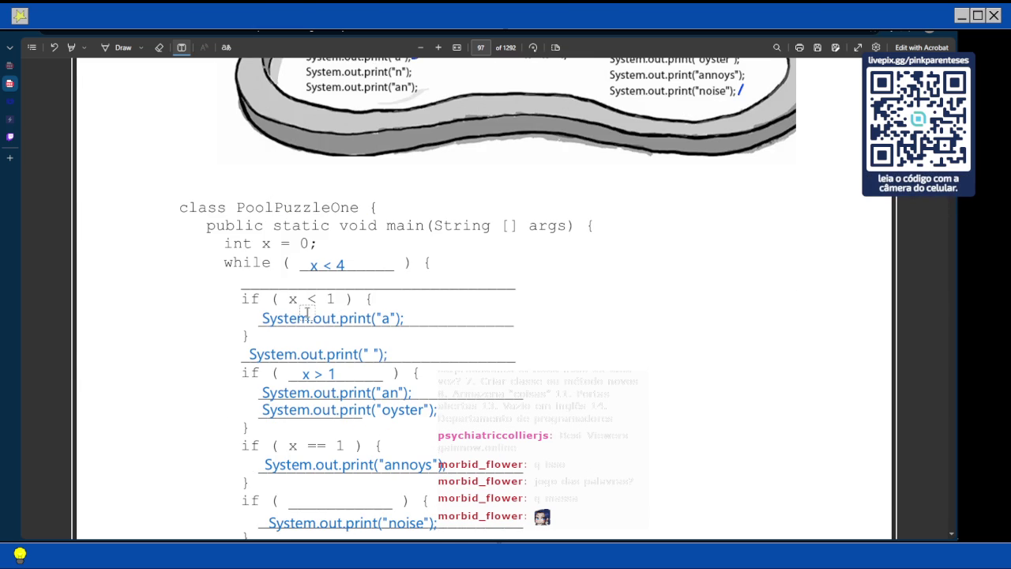
Move the System.out.print("a") snippet up to sit directly under the while line
{"action": "left_click", "coordinate": [286, 318]}
{"action": "left_click_drag", "start_coordinate": [250, 312], "coordinate": [250, 274]}
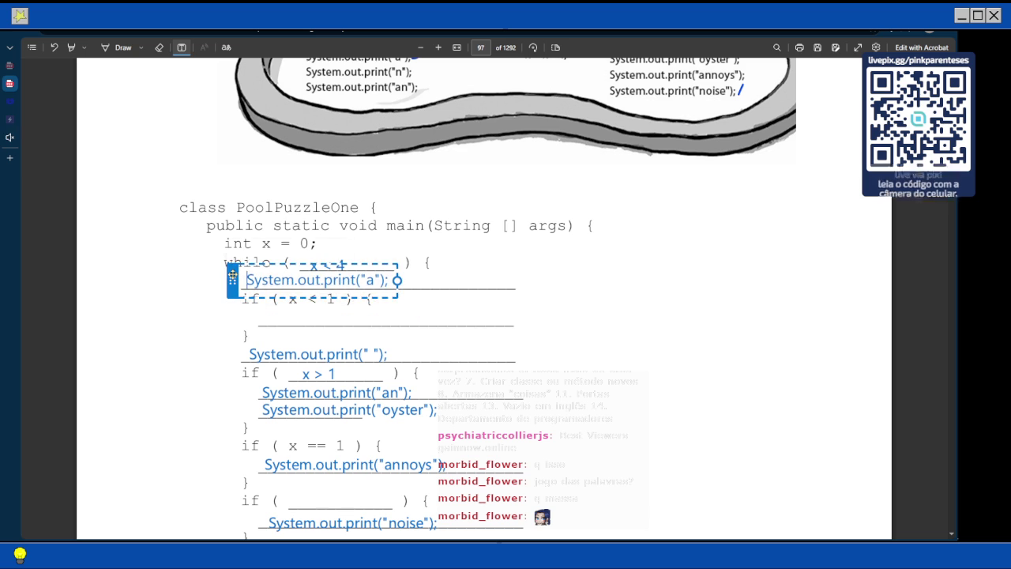
{"action": "left_click", "coordinate": [480, 306]}
{"action": "scroll", "coordinate": [489, 304], "scroll_direction": "down", "scroll_amount": 2}
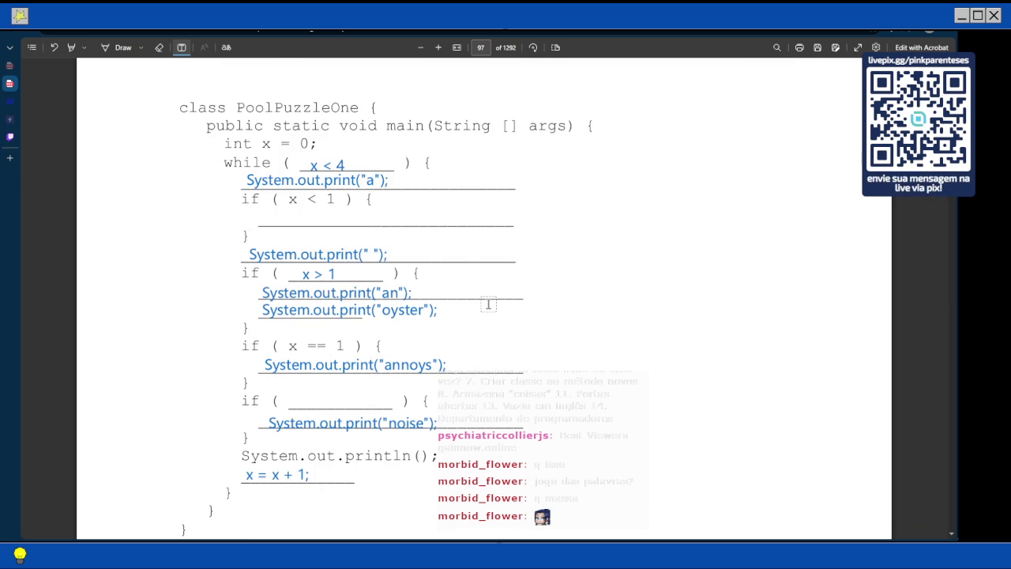
{"action": "scroll", "coordinate": [497, 357], "scroll_direction": "down", "scroll_amount": 5}
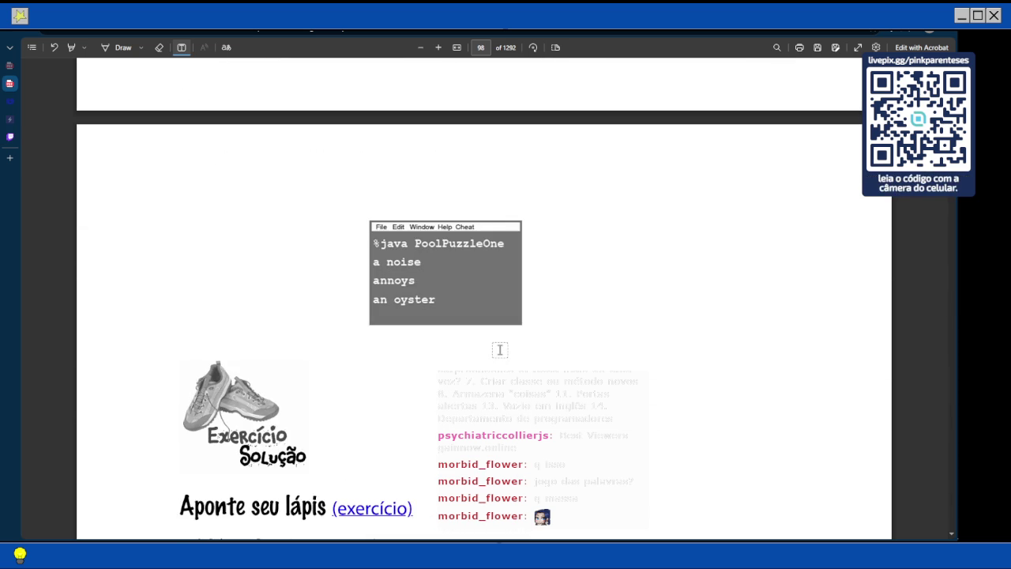
{"action": "scroll", "coordinate": [499, 349], "scroll_direction": "up", "scroll_amount": 2}
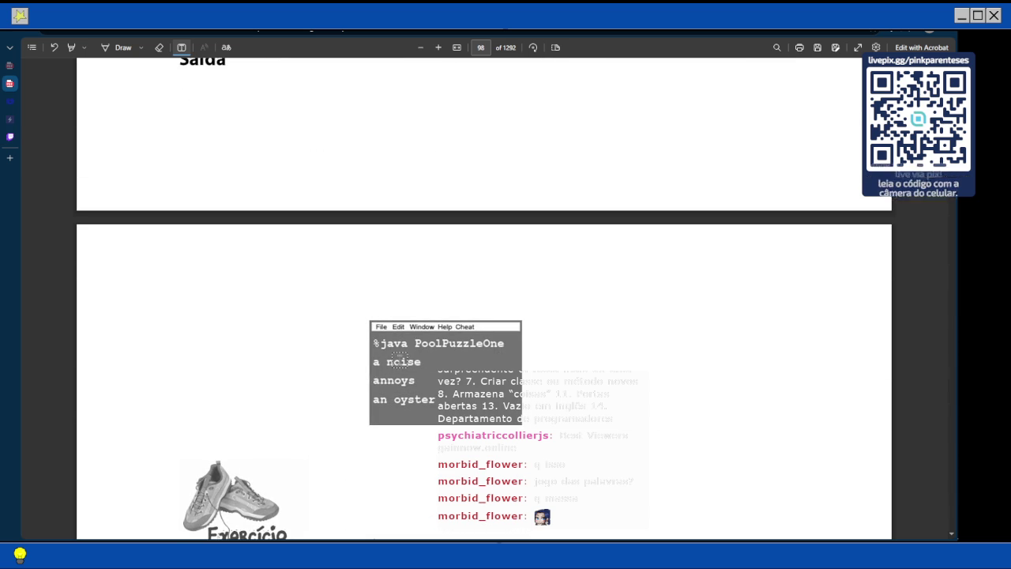
{"action": "scroll", "coordinate": [410, 347], "scroll_direction": "up", "scroll_amount": 2}
{"action": "scroll", "coordinate": [410, 348], "scroll_direction": "up", "scroll_amount": 3}
{"action": "scroll", "coordinate": [411, 348], "scroll_direction": "up", "scroll_amount": 4}
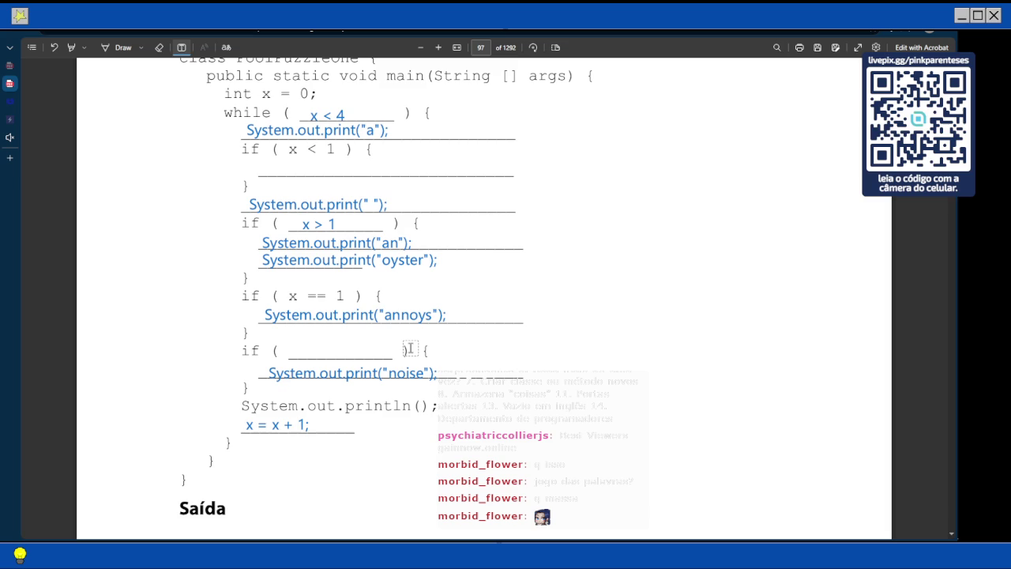
Edit the print("an") snippet so it reads print("n")
{"action": "left_click", "coordinate": [384, 244]}
{"action": "key", "text": "Delete"}
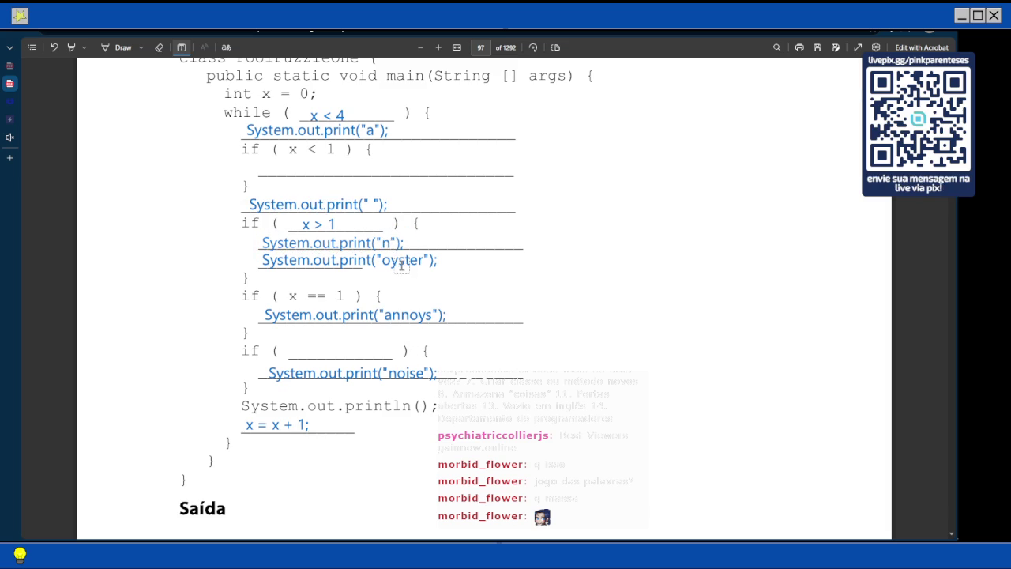
{"action": "left_click", "coordinate": [386, 243]}
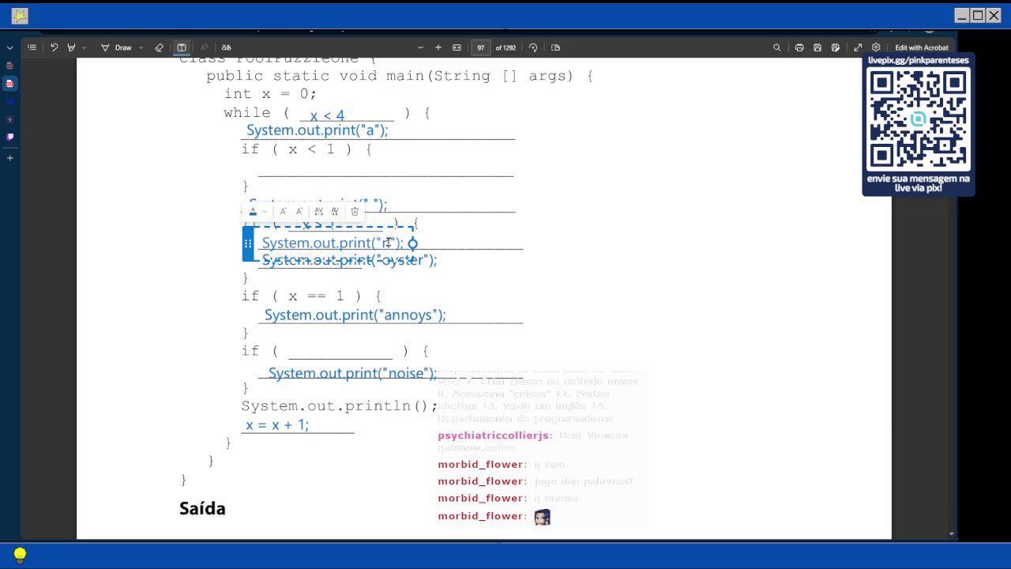
{"action": "key", "text": "BackSpace"}
{"action": "scroll", "coordinate": [412, 331], "scroll_direction": "down", "scroll_amount": 3}
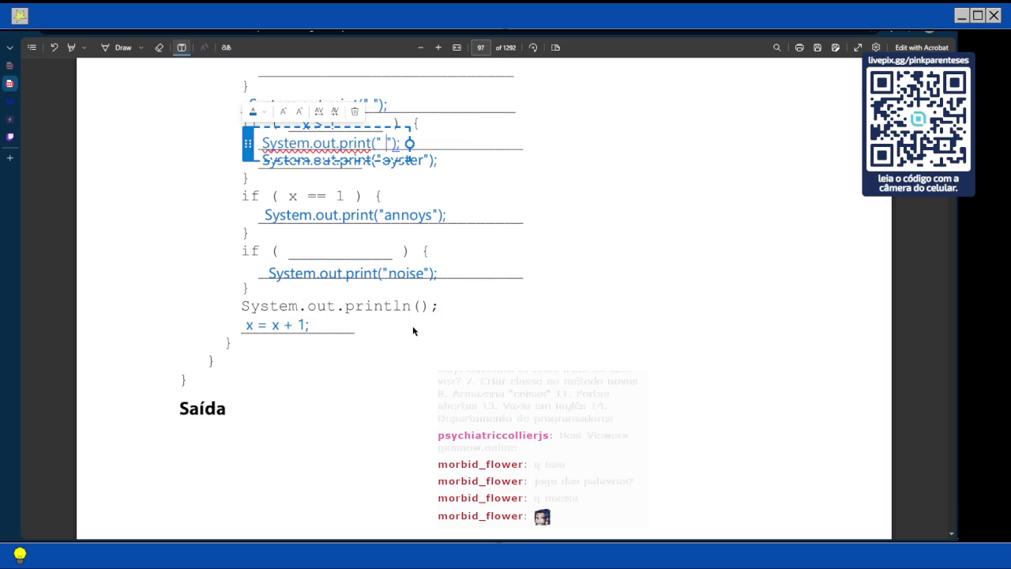
{"action": "scroll", "coordinate": [486, 289], "scroll_direction": "down", "scroll_amount": 5}
{"action": "type", "text": "n"}
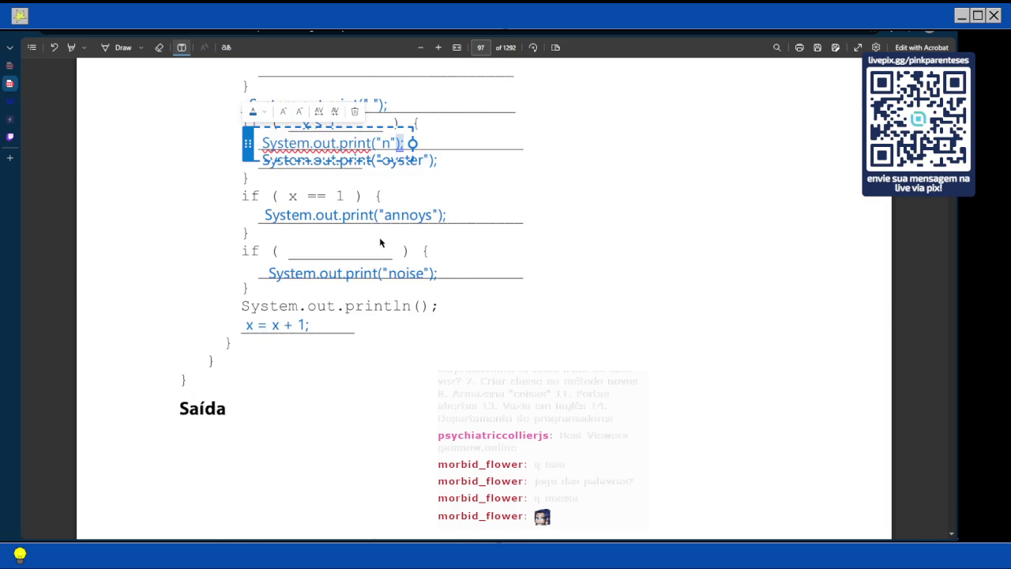
Undo the edit to restore print("an"), then place a new empty text box
{"action": "scroll", "coordinate": [379, 242], "scroll_direction": "up", "scroll_amount": 1}
{"action": "scroll", "coordinate": [420, 237], "scroll_direction": "down", "scroll_amount": 2}
{"action": "scroll", "coordinate": [420, 226], "scroll_direction": "up", "scroll_amount": 1}
{"action": "scroll", "coordinate": [442, 229], "scroll_direction": "up", "scroll_amount": 3}
{"action": "key", "text": "ctrl+z"}
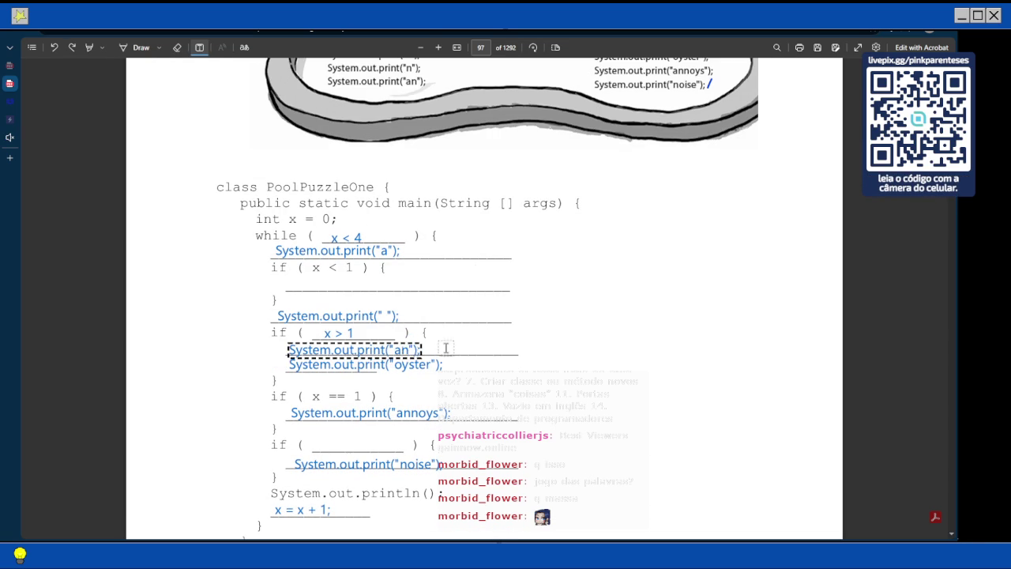
{"action": "left_click", "coordinate": [497, 333]}
{"action": "key", "text": "Escape"}
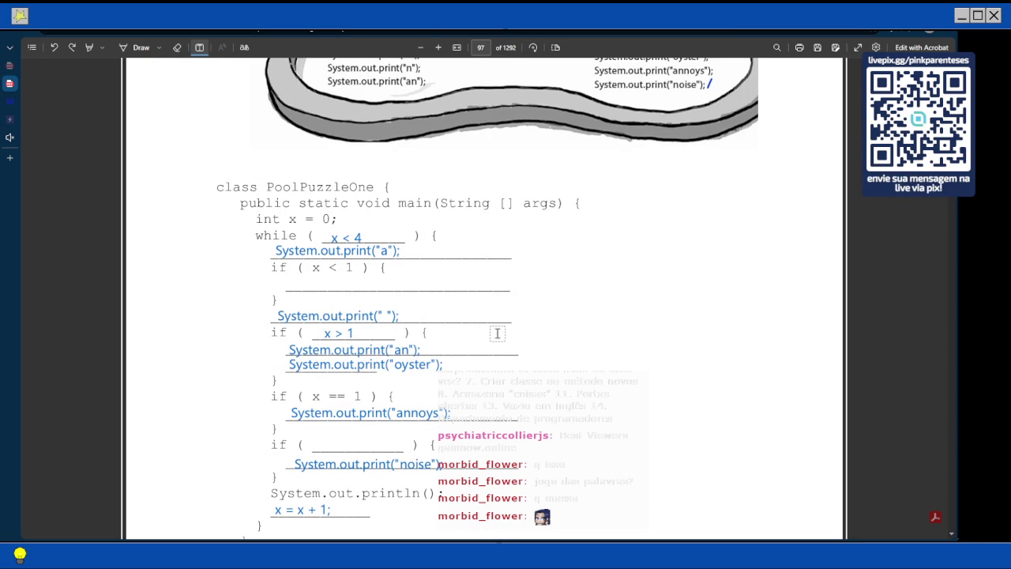
{"action": "scroll", "coordinate": [497, 332], "scroll_direction": "down", "scroll_amount": 1}
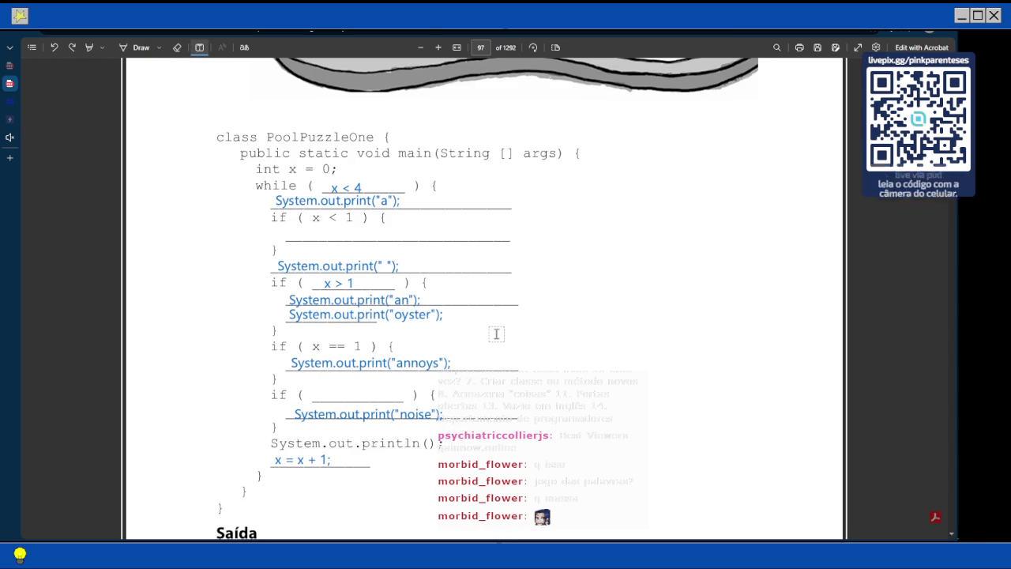
{"action": "scroll", "coordinate": [497, 334], "scroll_direction": "up", "scroll_amount": 5}
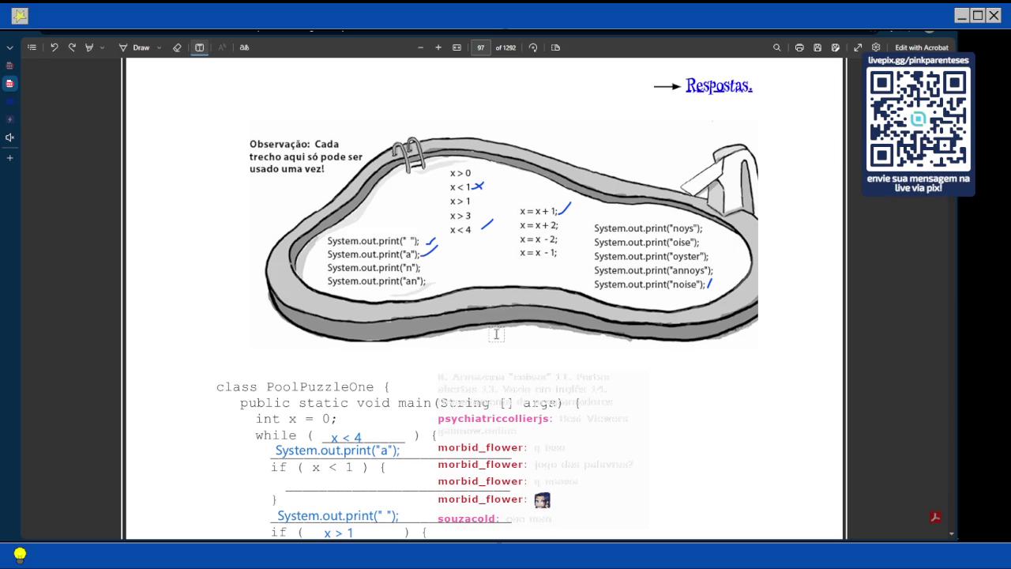
{"action": "scroll", "coordinate": [496, 334], "scroll_direction": "down", "scroll_amount": 5}
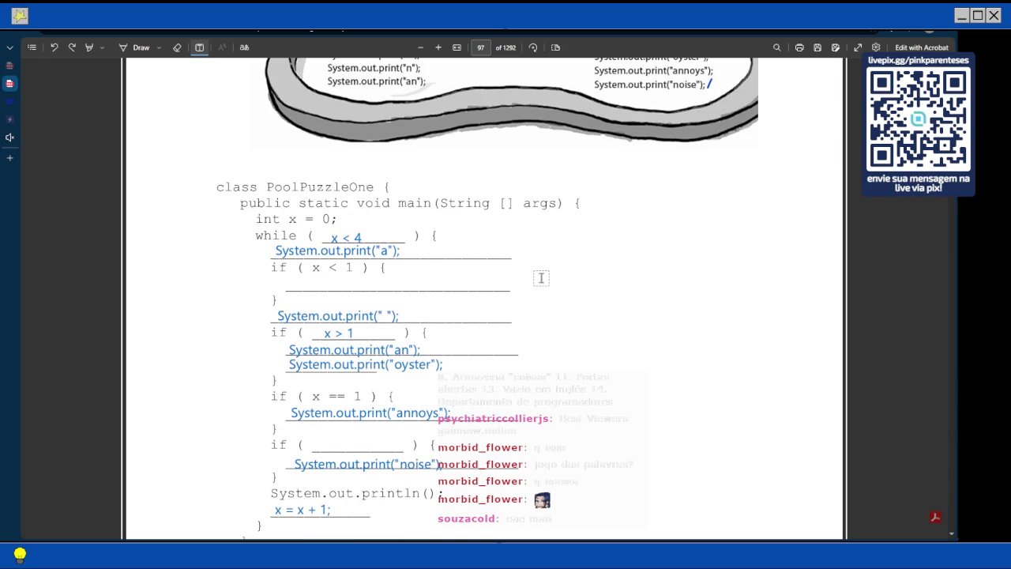
{"action": "scroll", "coordinate": [542, 278], "scroll_direction": "down", "scroll_amount": 1}
{"action": "scroll", "coordinate": [541, 278], "scroll_direction": "down", "scroll_amount": 2}
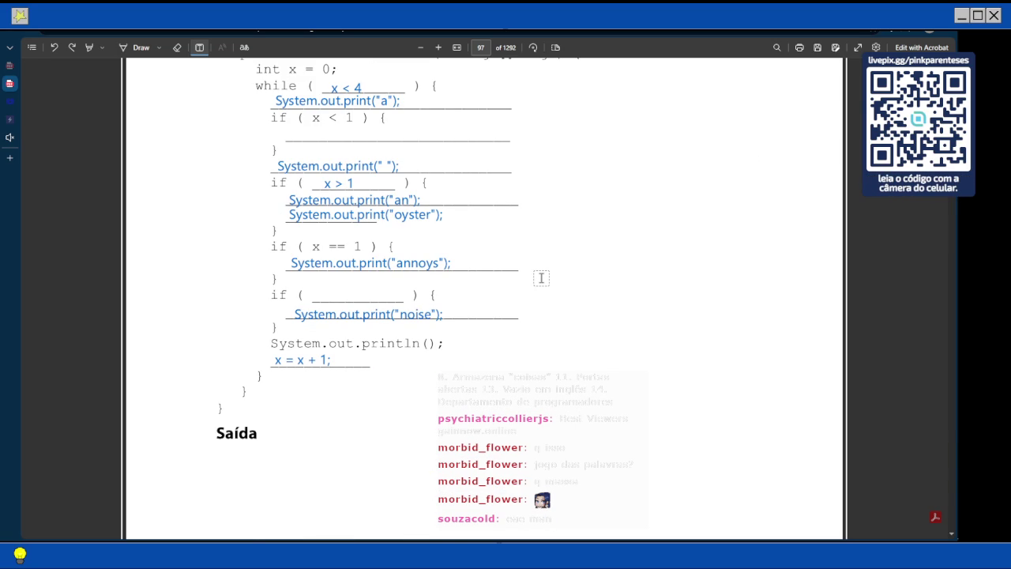
{"action": "scroll", "coordinate": [541, 278], "scroll_direction": "up", "scroll_amount": 1}
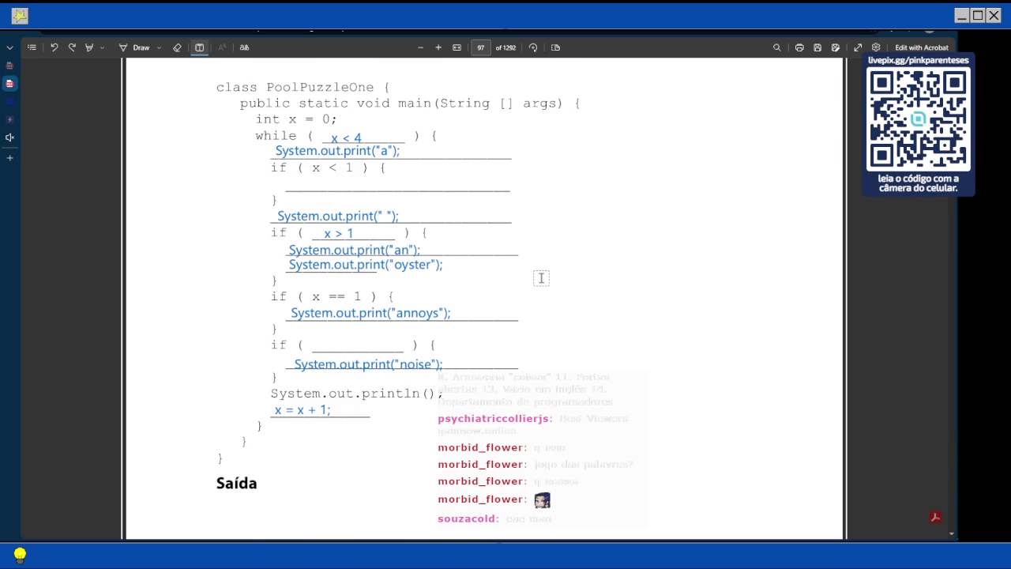
{"action": "scroll", "coordinate": [541, 278], "scroll_direction": "up", "scroll_amount": 1}
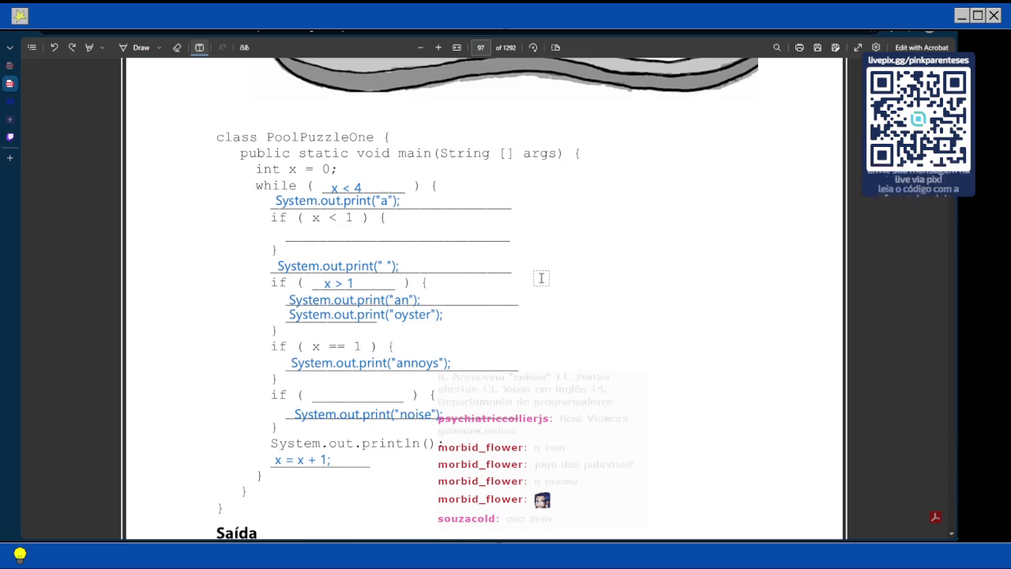
{"action": "scroll", "coordinate": [542, 278], "scroll_direction": "up", "scroll_amount": 5}
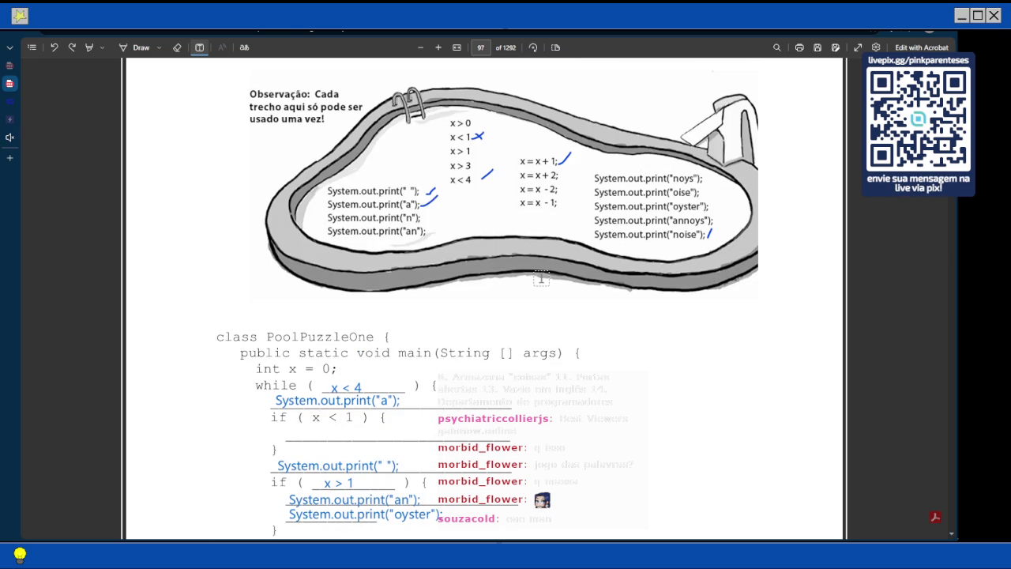
{"action": "mouse_move", "coordinate": [947, 269]}
{"action": "scroll", "coordinate": [654, 276], "scroll_direction": "up", "scroll_amount": 1}
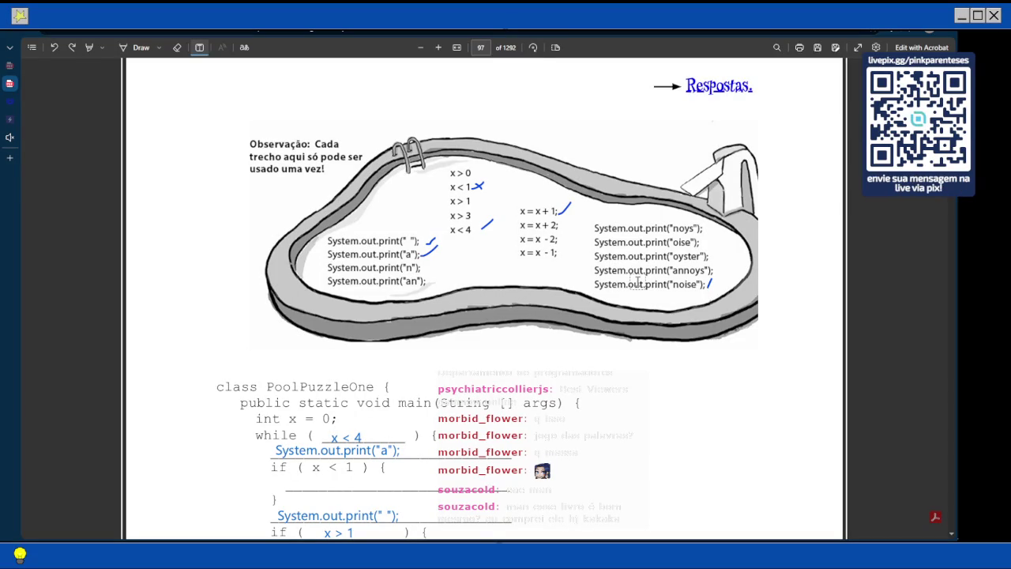
{"action": "scroll", "coordinate": [638, 282], "scroll_direction": "down", "scroll_amount": 1}
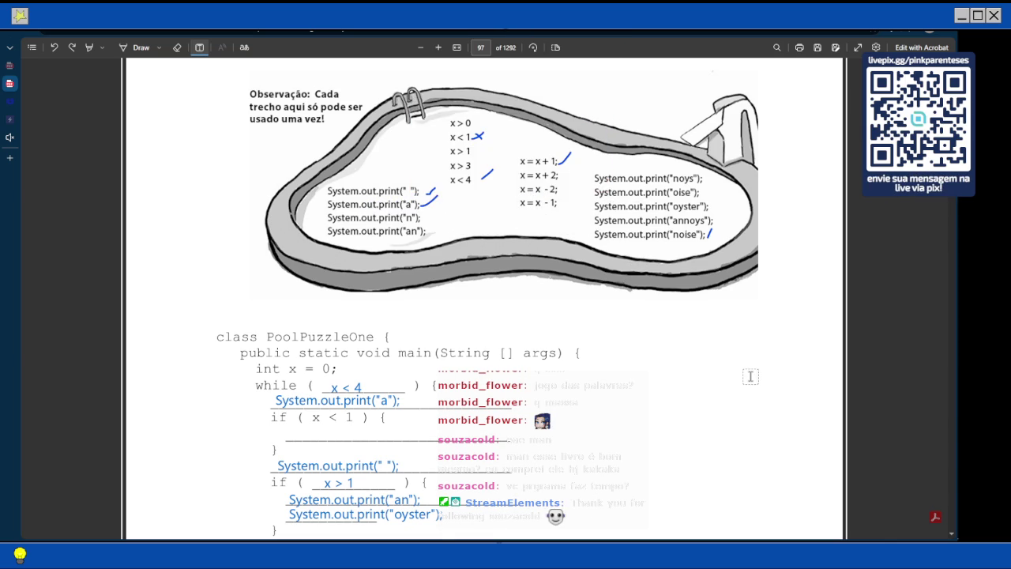
{"action": "scroll", "coordinate": [601, 316], "scroll_direction": "down", "scroll_amount": 3}
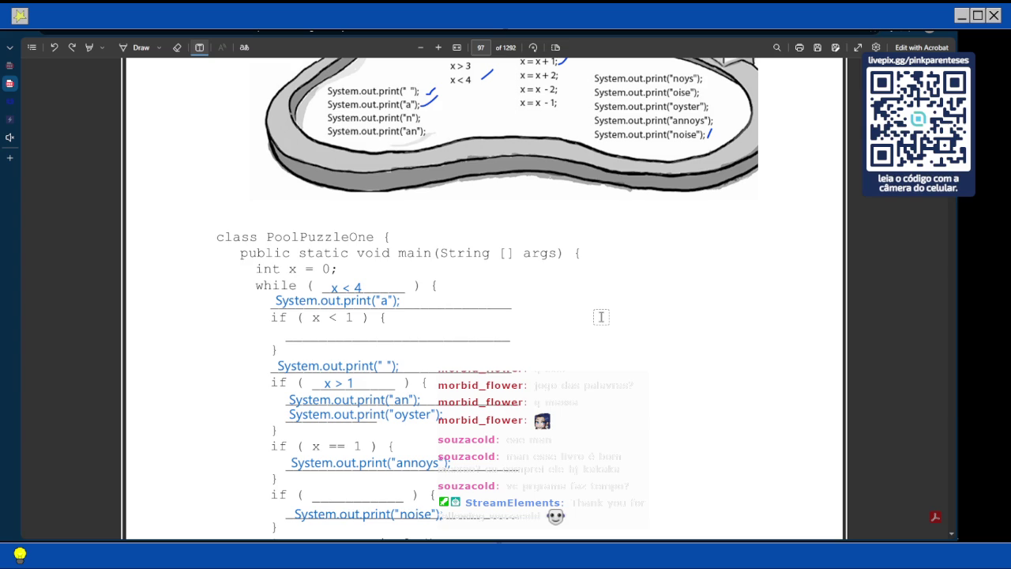
Scroll from page 93 down to the partly filled PoolPuzzleOne code on page 97
{"action": "scroll", "coordinate": [601, 317], "scroll_direction": "up", "scroll_amount": 15}
{"action": "scroll", "coordinate": [602, 317], "scroll_direction": "up", "scroll_amount": 20}
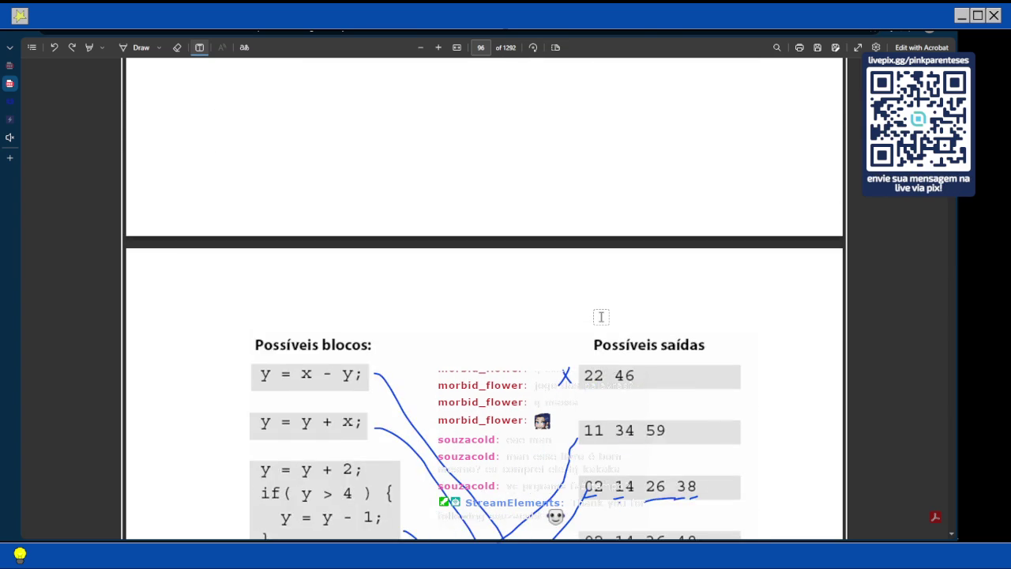
{"action": "scroll", "coordinate": [602, 316], "scroll_direction": "up", "scroll_amount": 1}
{"action": "scroll", "coordinate": [601, 317], "scroll_direction": "up", "scroll_amount": 20}
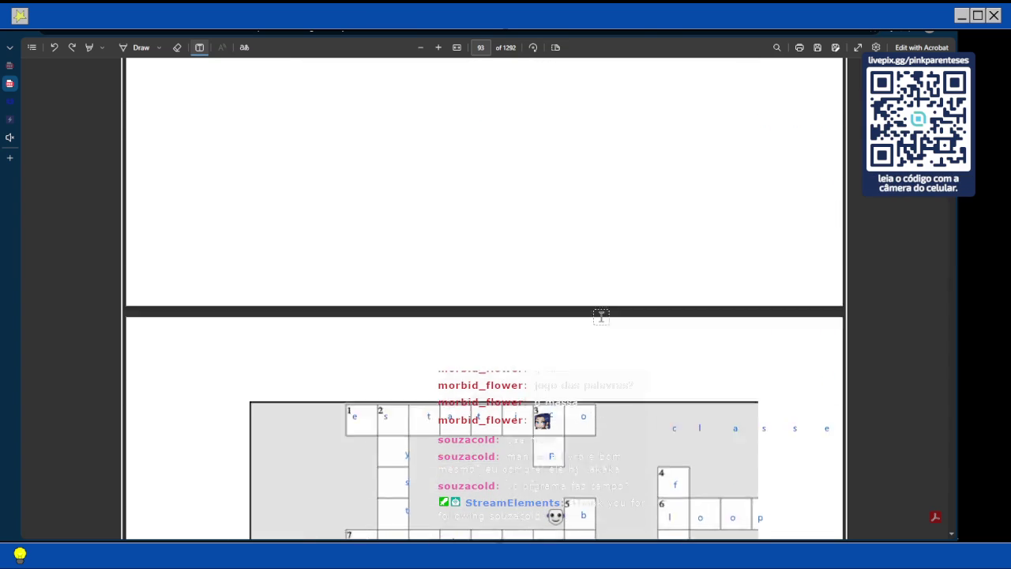
{"action": "scroll", "coordinate": [602, 316], "scroll_direction": "down", "scroll_amount": 20}
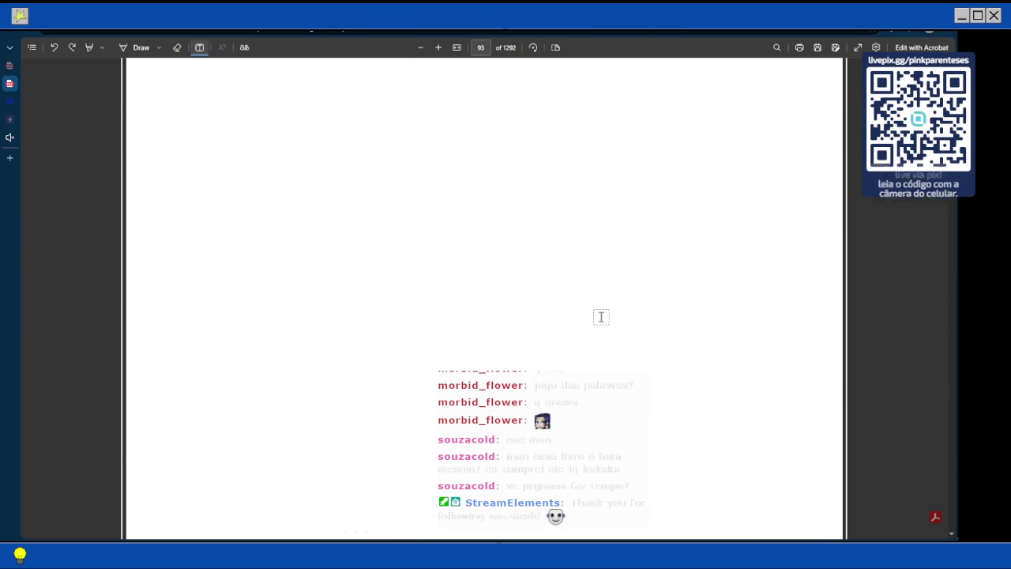
{"action": "scroll", "coordinate": [602, 317], "scroll_direction": "down", "scroll_amount": 20}
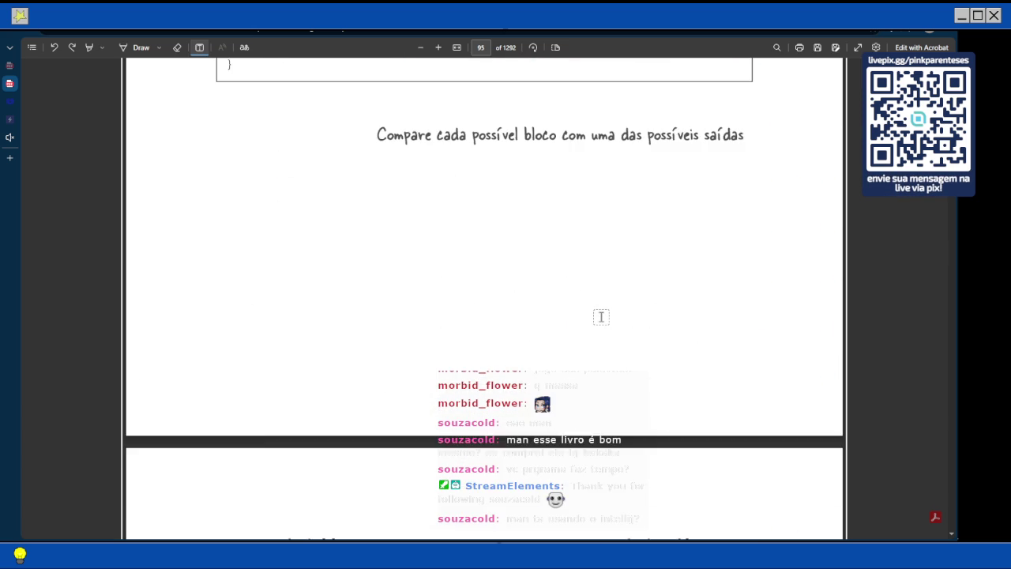
{"action": "scroll", "coordinate": [601, 317], "scroll_direction": "down", "scroll_amount": 15}
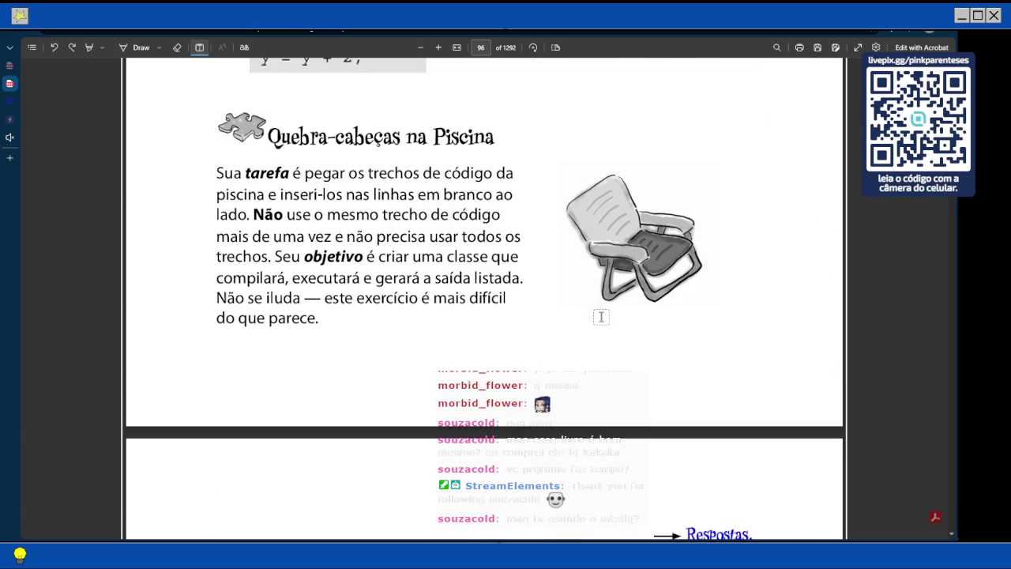
{"action": "scroll", "coordinate": [601, 317], "scroll_direction": "down", "scroll_amount": 3}
{"action": "scroll", "coordinate": [601, 317], "scroll_direction": "down", "scroll_amount": 15}
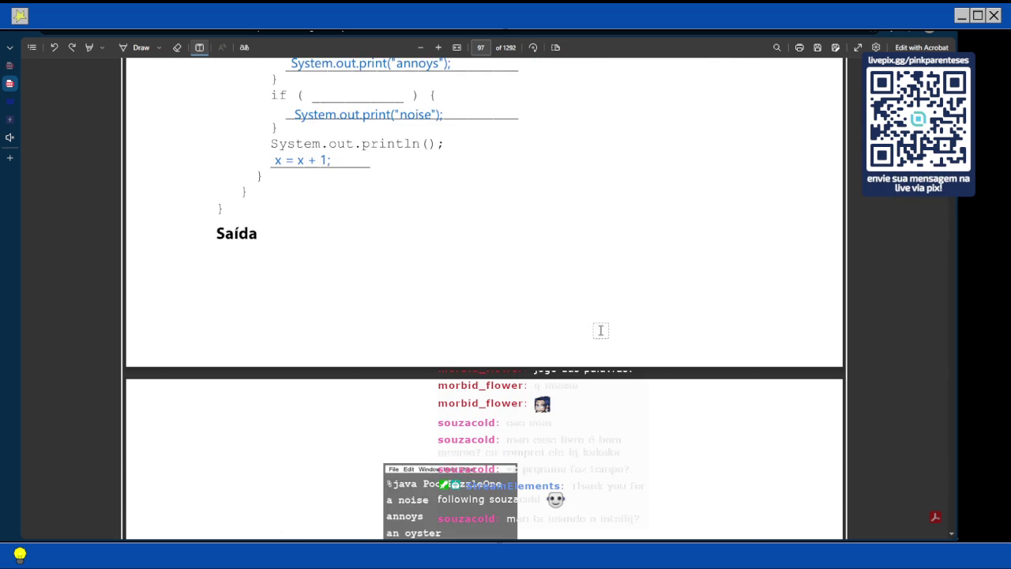
{"action": "scroll", "coordinate": [600, 329], "scroll_direction": "up", "scroll_amount": 5}
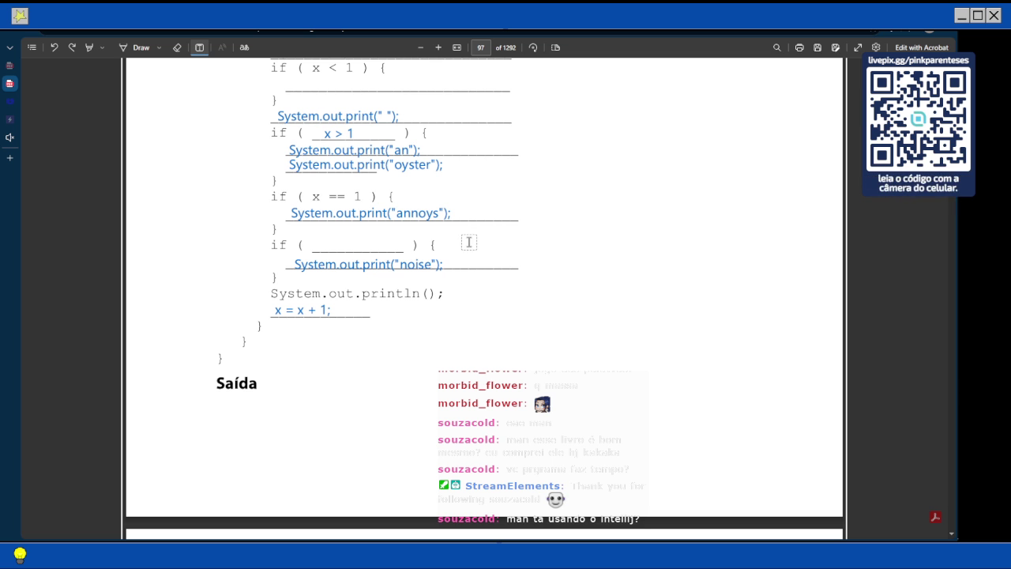
{"action": "scroll", "coordinate": [469, 241], "scroll_direction": "up", "scroll_amount": 3}
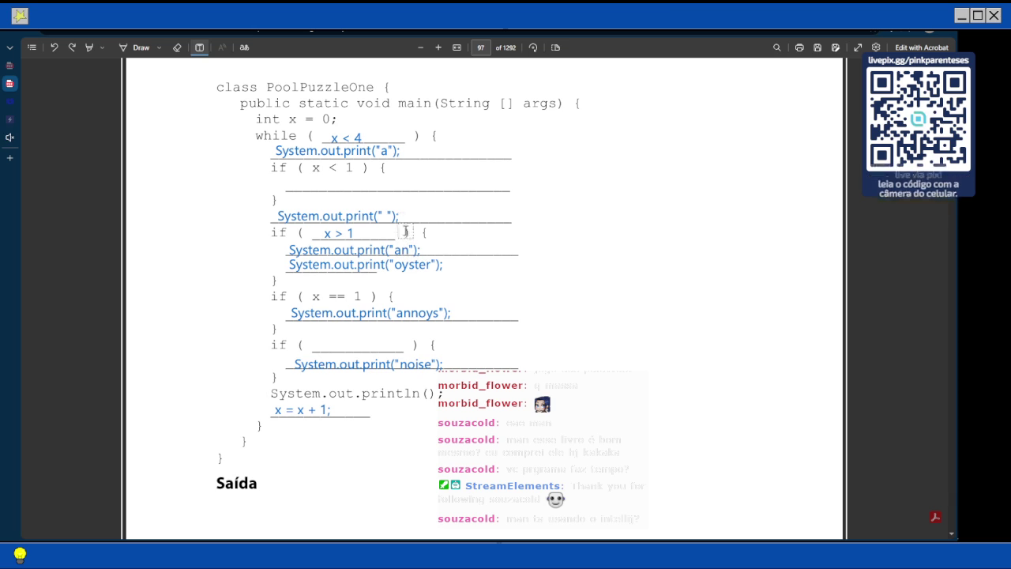
{"action": "scroll", "coordinate": [454, 247], "scroll_direction": "up", "scroll_amount": 3}
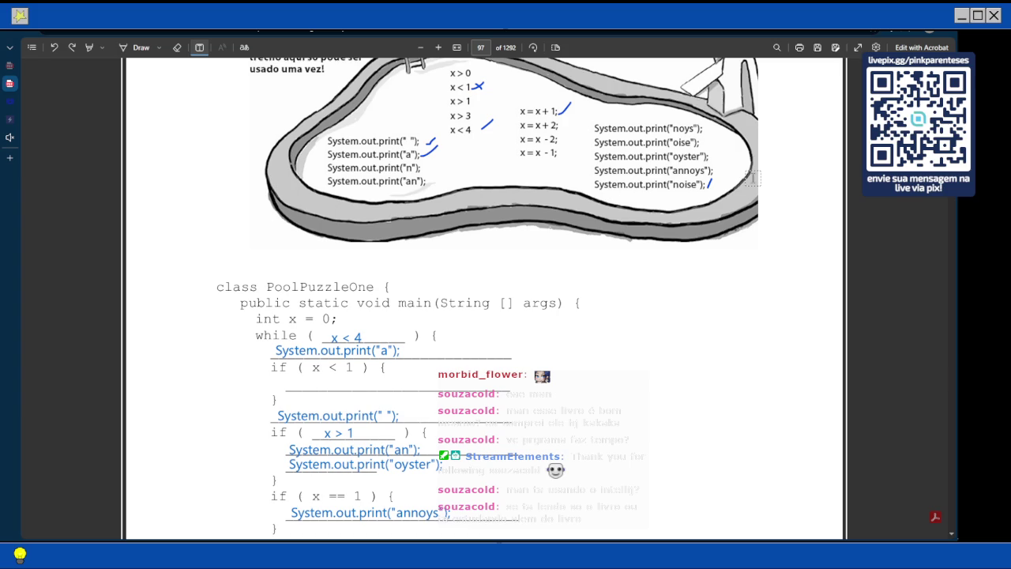
{"action": "scroll", "coordinate": [753, 178], "scroll_direction": "down", "scroll_amount": 3}
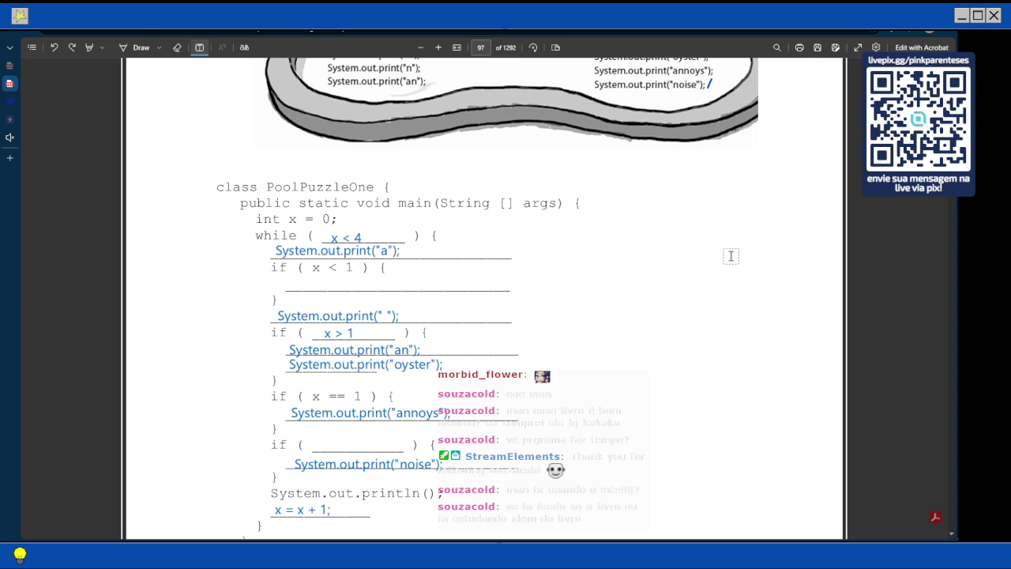
{"action": "scroll", "coordinate": [600, 258], "scroll_direction": "down", "scroll_amount": 3}
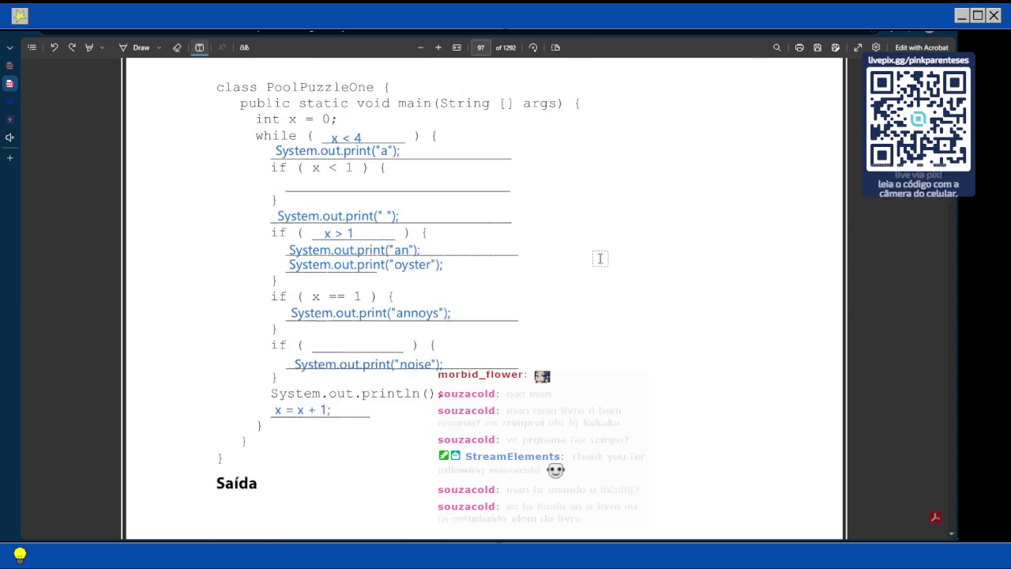
{"action": "scroll", "coordinate": [600, 259], "scroll_direction": "down", "scroll_amount": 8}
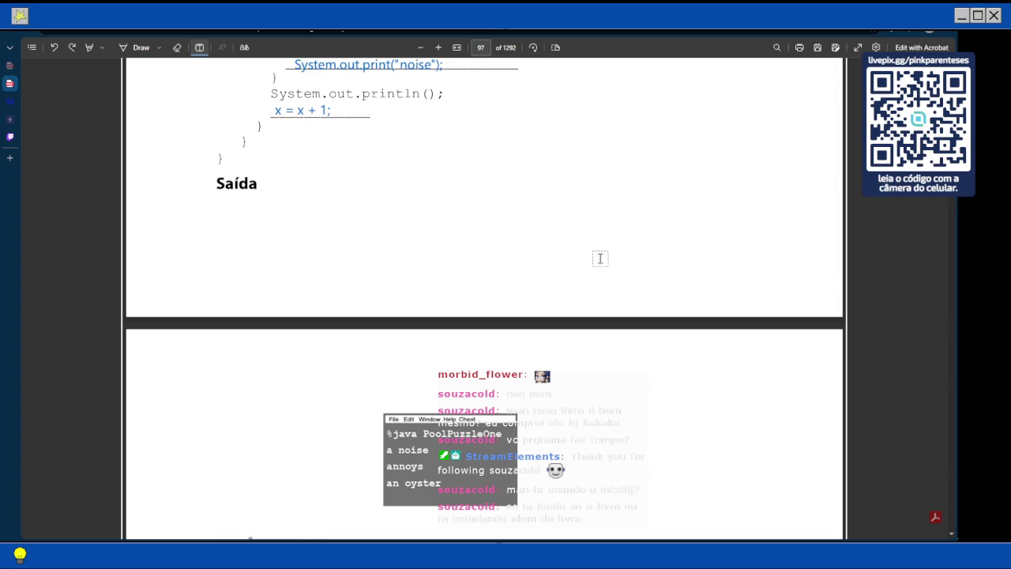
{"action": "scroll", "coordinate": [600, 259], "scroll_direction": "down", "scroll_amount": 1}
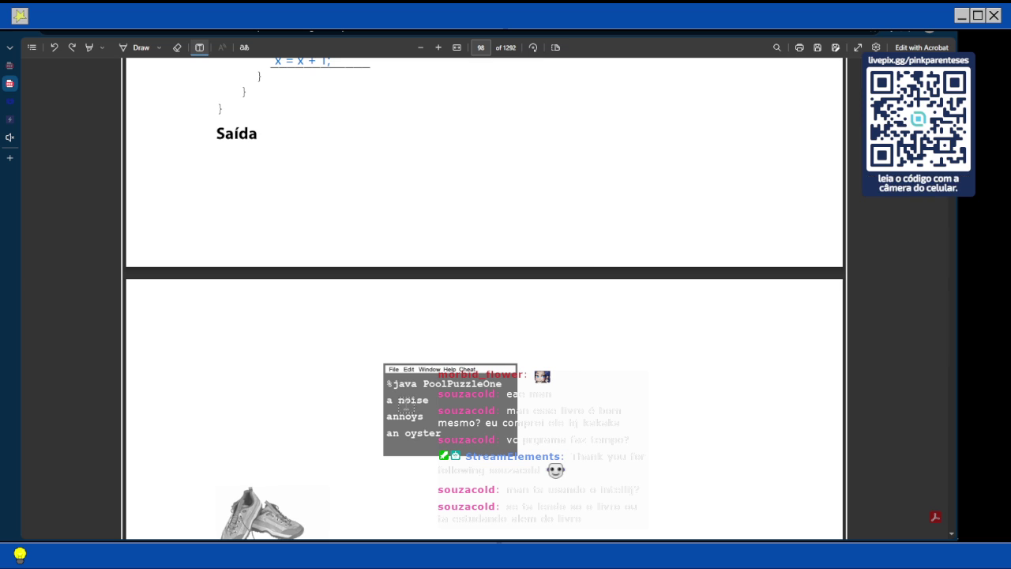
{"action": "scroll", "coordinate": [419, 416], "scroll_direction": "up", "scroll_amount": 10}
{"action": "scroll", "coordinate": [306, 309], "scroll_direction": "down", "scroll_amount": 5}
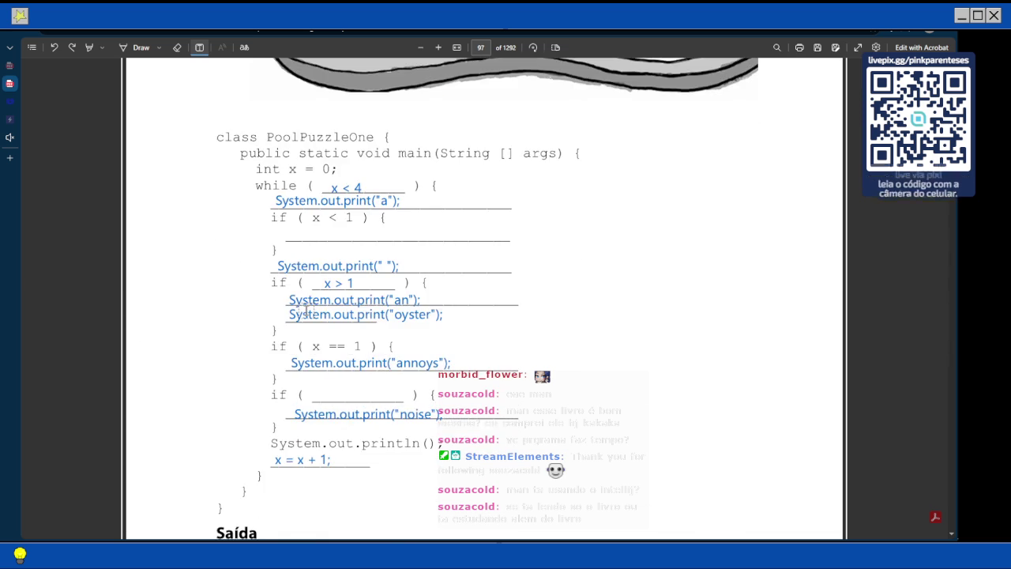
{"action": "scroll", "coordinate": [346, 87], "scroll_direction": "up", "scroll_amount": 1}
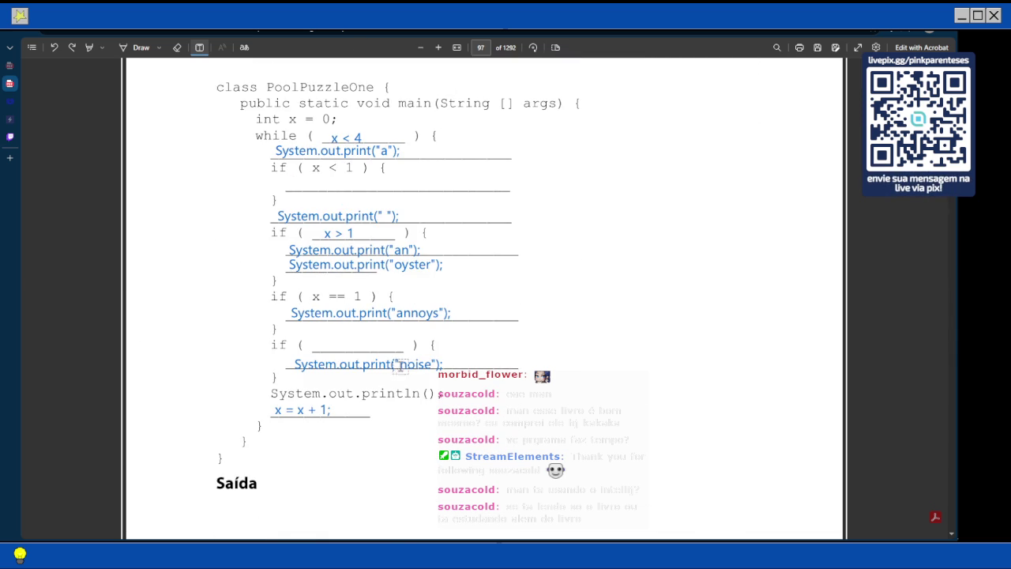
{"action": "scroll", "coordinate": [415, 397], "scroll_direction": "down", "scroll_amount": 4}
{"action": "scroll", "coordinate": [416, 388], "scroll_direction": "up", "scroll_amount": 9}
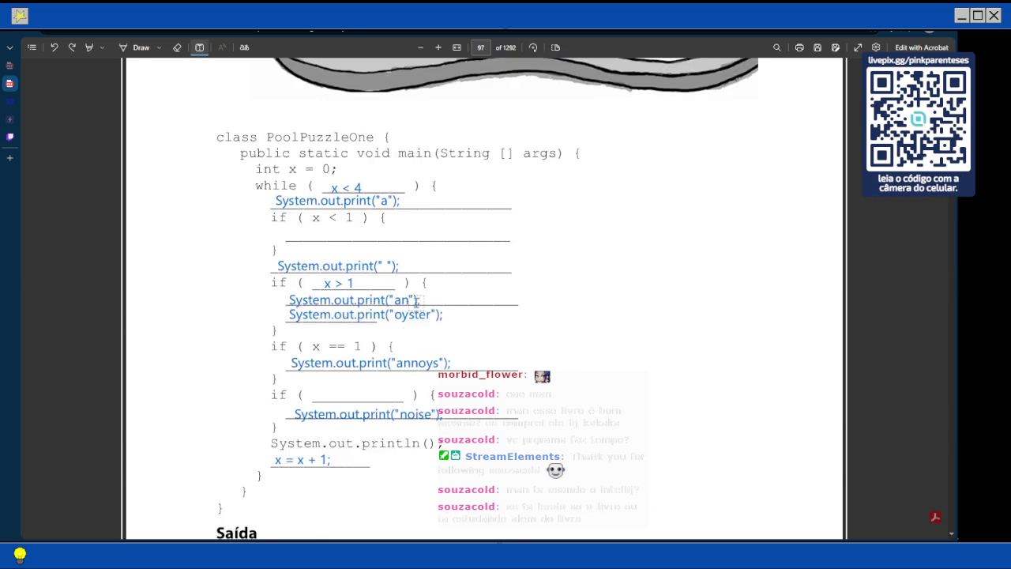
{"action": "scroll", "coordinate": [389, 195], "scroll_direction": "up", "scroll_amount": 1}
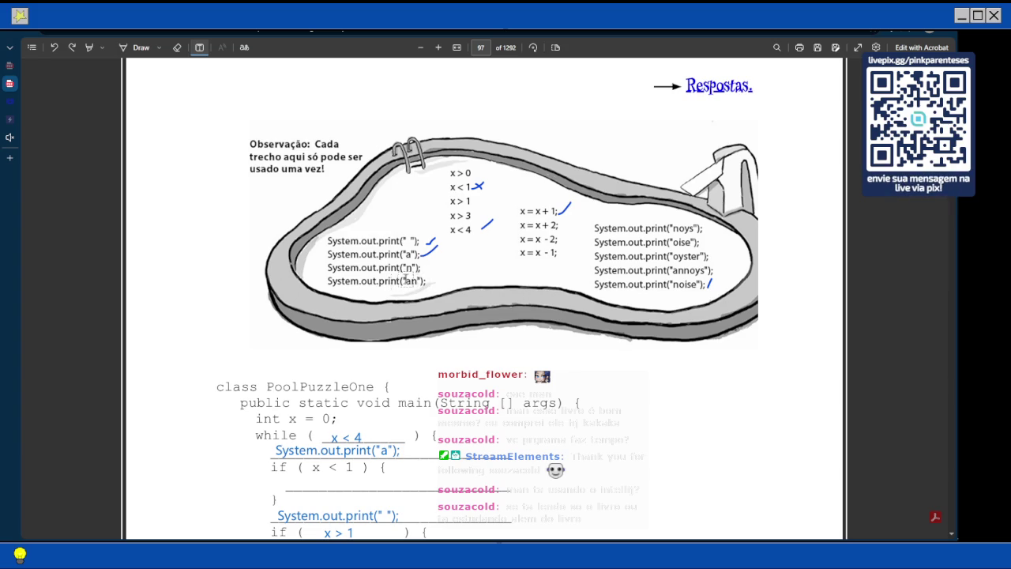
{"action": "scroll", "coordinate": [682, 289], "scroll_direction": "down", "scroll_amount": 10}
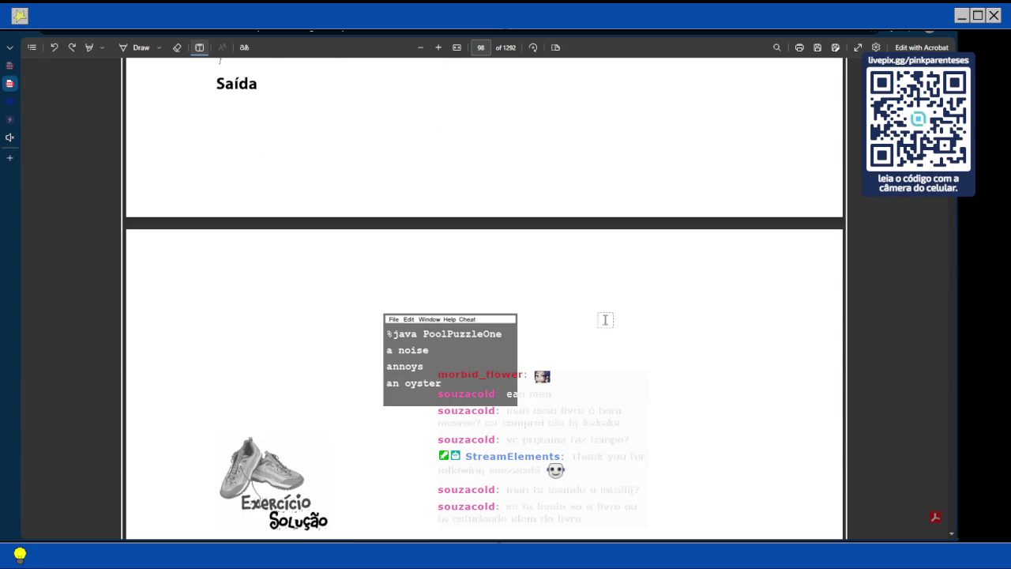
{"action": "scroll", "coordinate": [433, 368], "scroll_direction": "down", "scroll_amount": 5}
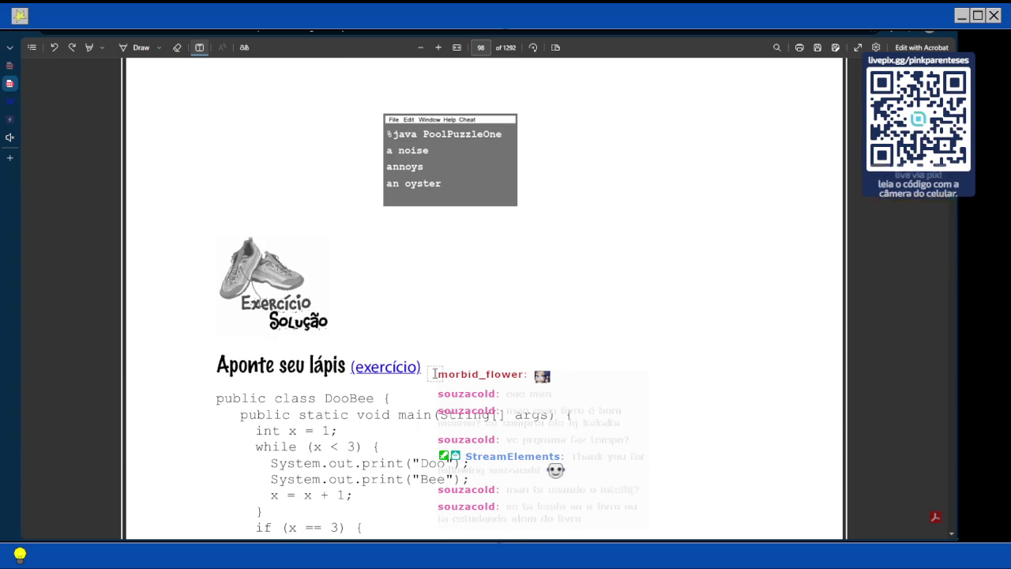
{"action": "scroll", "coordinate": [458, 313], "scroll_direction": "down", "scroll_amount": 1}
{"action": "scroll", "coordinate": [458, 314], "scroll_direction": "down", "scroll_amount": 2}
{"action": "scroll", "coordinate": [458, 314], "scroll_direction": "up", "scroll_amount": 5}
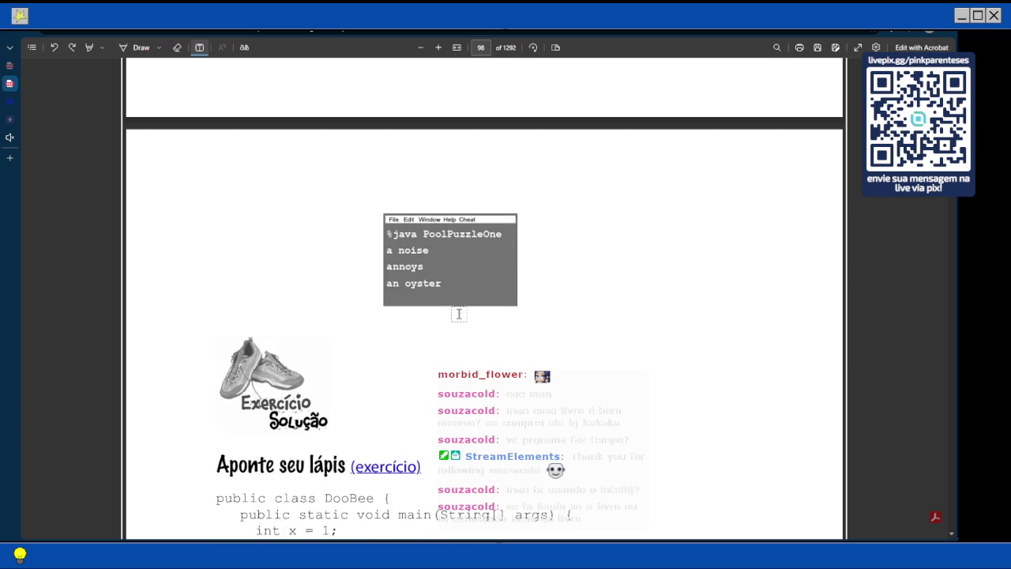
{"action": "scroll", "coordinate": [458, 313], "scroll_direction": "up", "scroll_amount": 7}
{"action": "scroll", "coordinate": [458, 314], "scroll_direction": "up", "scroll_amount": 1}
Move System.out.print("a") from under the while line into the if ( x < 1 ) body
{"action": "scroll", "coordinate": [459, 314], "scroll_direction": "up", "scroll_amount": 2}
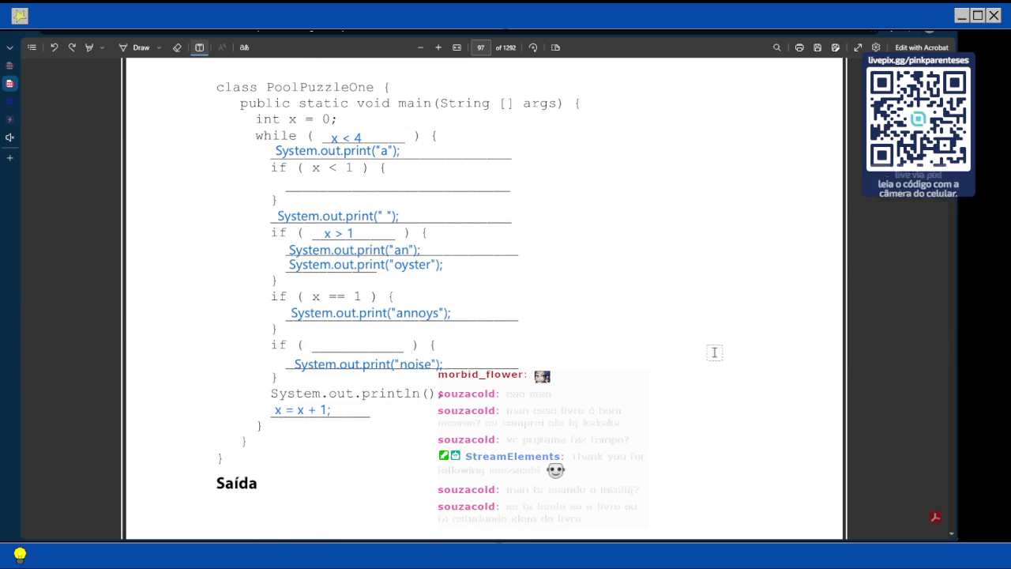
{"action": "scroll", "coordinate": [505, 334], "scroll_direction": "up", "scroll_amount": 5}
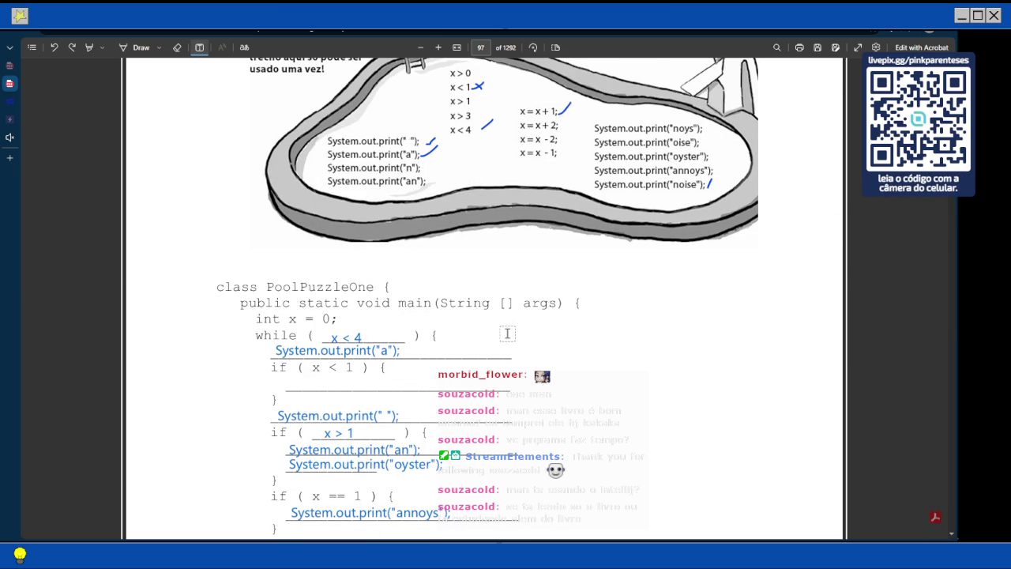
{"action": "left_click", "coordinate": [281, 350]}
{"action": "left_click_drag", "start_coordinate": [280, 350], "coordinate": [283, 382]}
{"action": "left_click", "coordinate": [498, 374]}
{"action": "scroll", "coordinate": [497, 374], "scroll_direction": "down", "scroll_amount": 3}
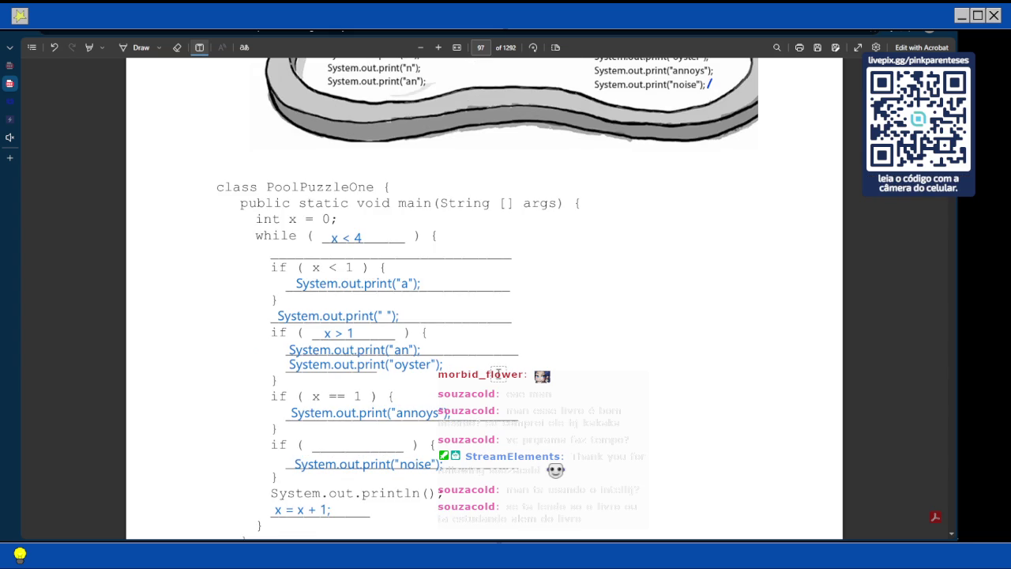
{"action": "scroll", "coordinate": [498, 374], "scroll_direction": "up", "scroll_amount": 5}
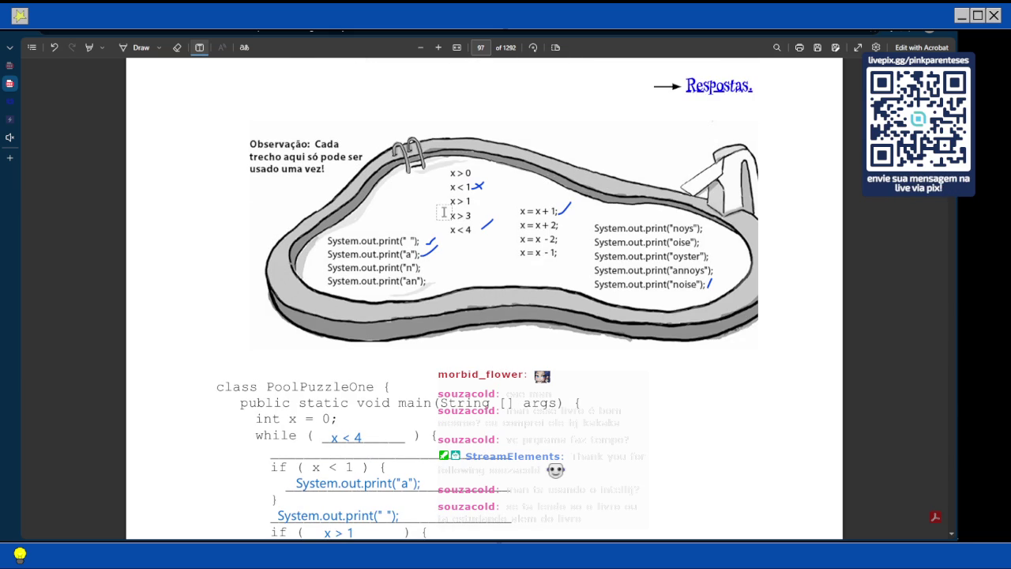
Start a new text box in the empty condition of the if that prints "noise"
{"action": "scroll", "coordinate": [444, 211], "scroll_direction": "down", "scroll_amount": 4}
{"action": "scroll", "coordinate": [444, 212], "scroll_direction": "down", "scroll_amount": 3}
{"action": "scroll", "coordinate": [444, 211], "scroll_direction": "down", "scroll_amount": 3}
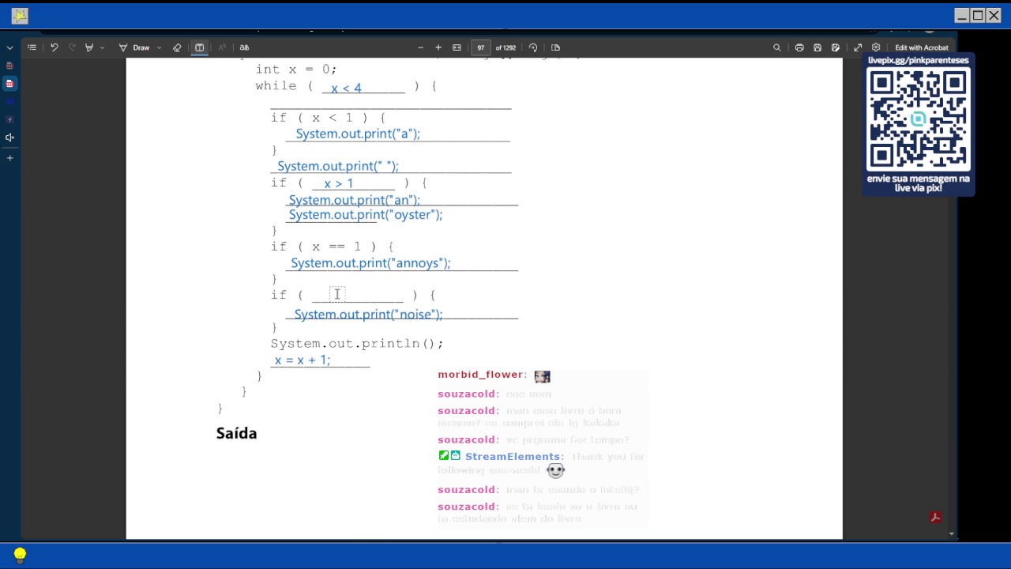
{"action": "scroll", "coordinate": [336, 294], "scroll_direction": "up", "scroll_amount": 10}
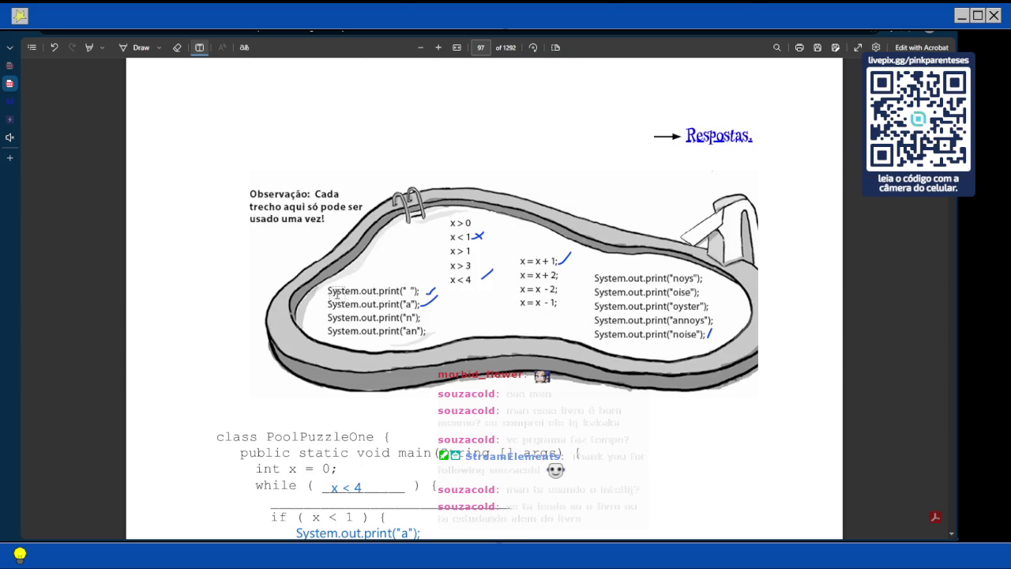
{"action": "scroll", "coordinate": [336, 294], "scroll_direction": "down", "scroll_amount": 11}
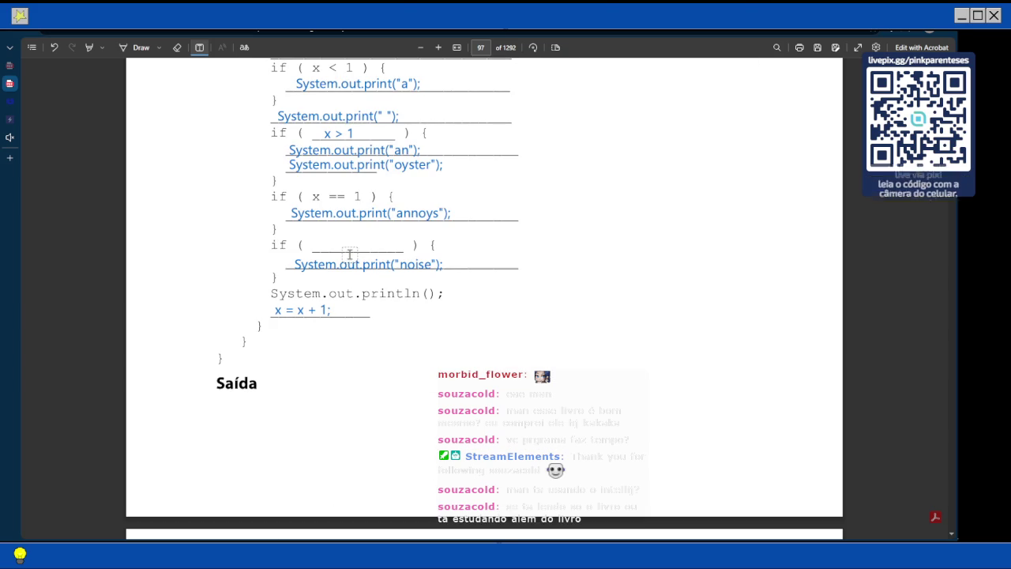
{"action": "scroll", "coordinate": [373, 297], "scroll_direction": "up", "scroll_amount": 2}
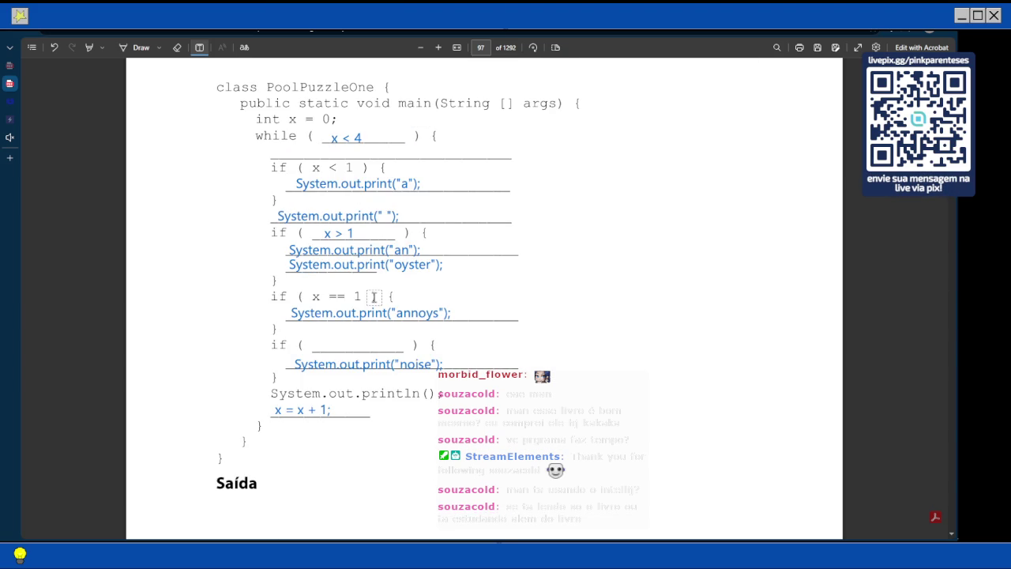
{"action": "left_click", "coordinate": [319, 342]}
Enter x < 1 as the final if condition, then scroll back up to the page 97 code
{"action": "type", "text": "x < 1"}
{"action": "left_click", "coordinate": [517, 295]}
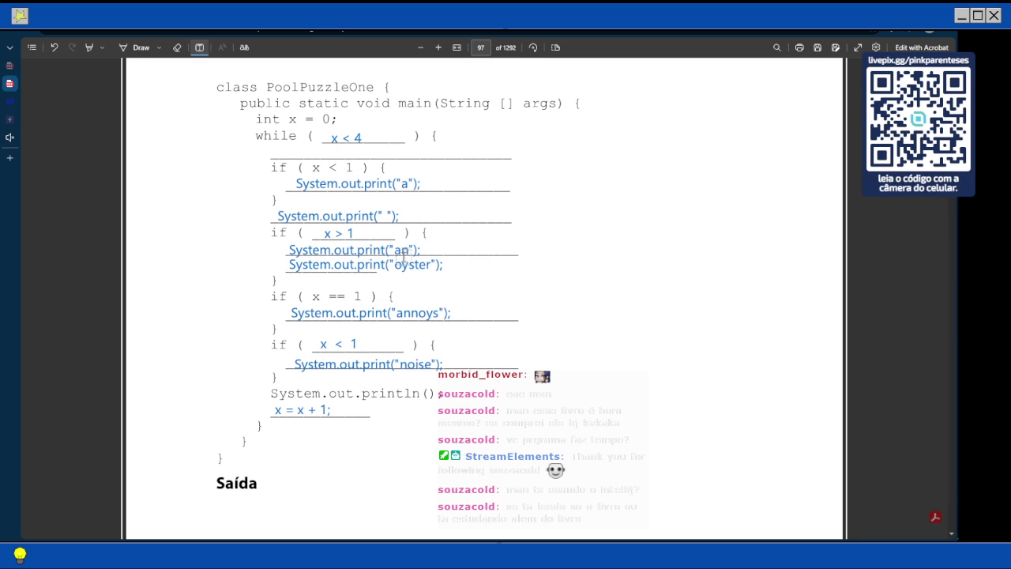
{"action": "left_click", "coordinate": [417, 250]}
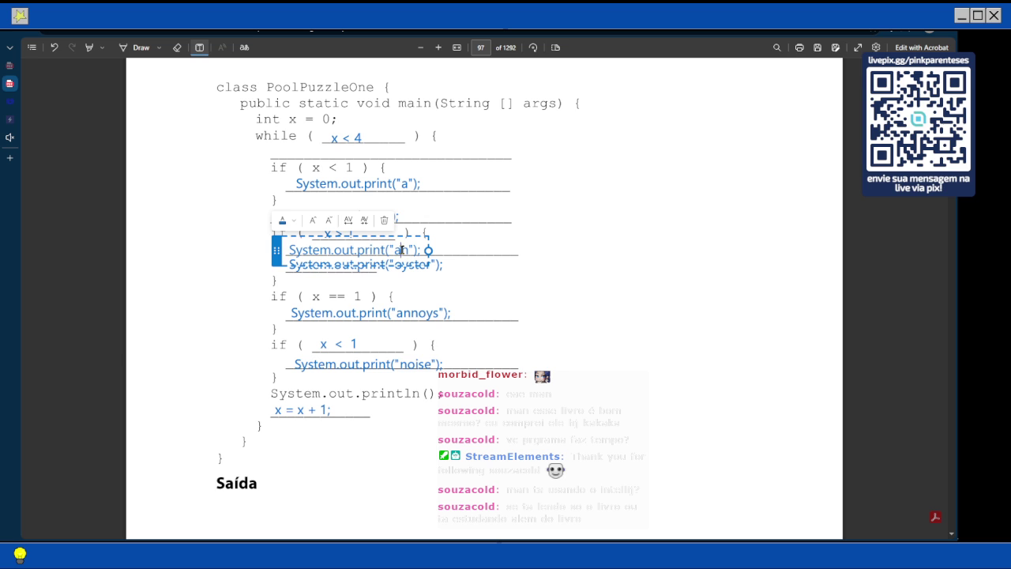
{"action": "scroll", "coordinate": [453, 300], "scroll_direction": "down", "scroll_amount": 6}
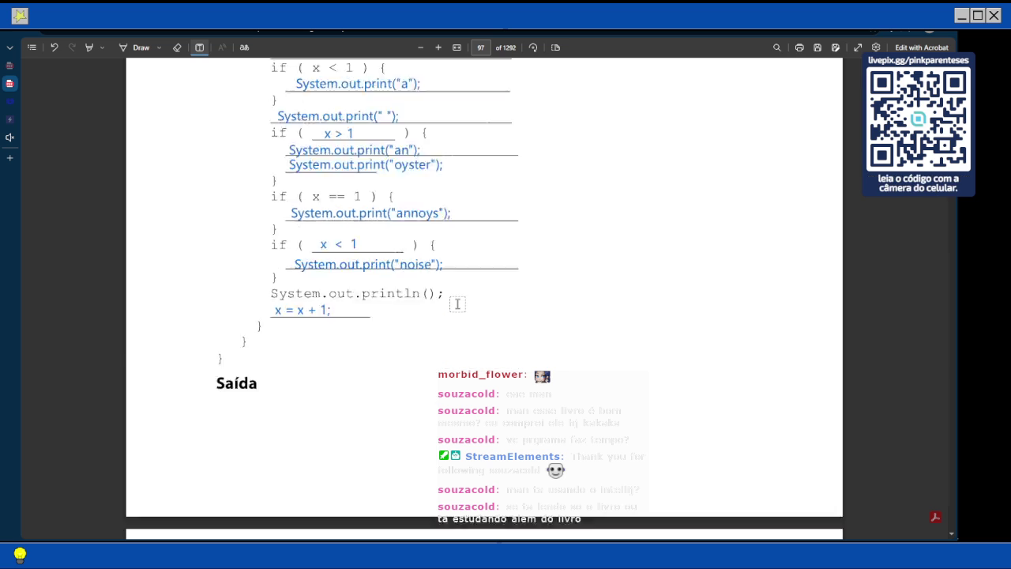
{"action": "scroll", "coordinate": [464, 309], "scroll_direction": "up", "scroll_amount": 5}
{"action": "scroll", "coordinate": [465, 309], "scroll_direction": "up", "scroll_amount": 3}
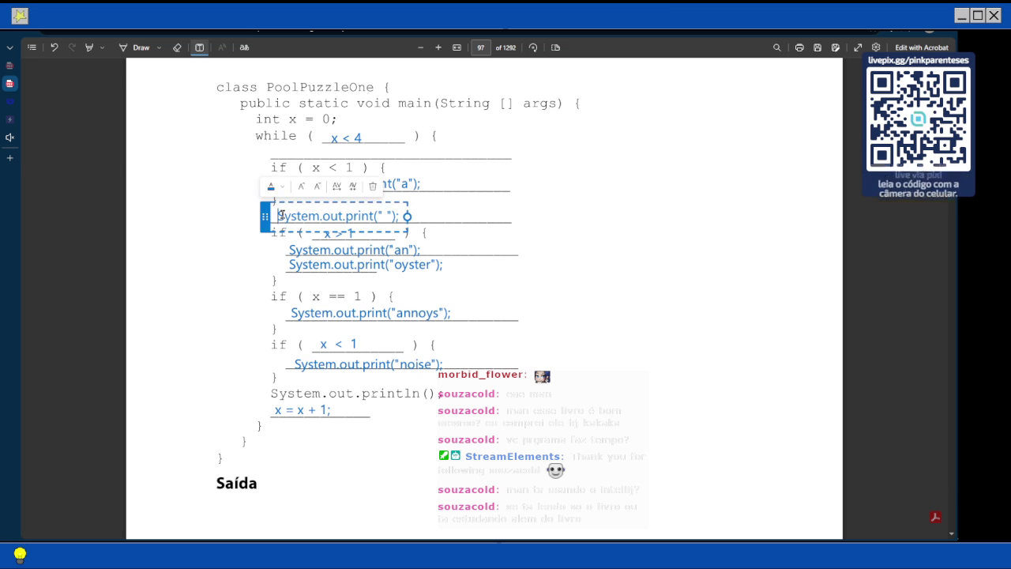
Copy the System.out.print(" ") note and paste a duplicate beside the System.out.print("an") line
{"action": "left_click", "coordinate": [402, 214]}
{"action": "left_click", "coordinate": [452, 248]}
{"action": "left_click", "coordinate": [450, 249]}
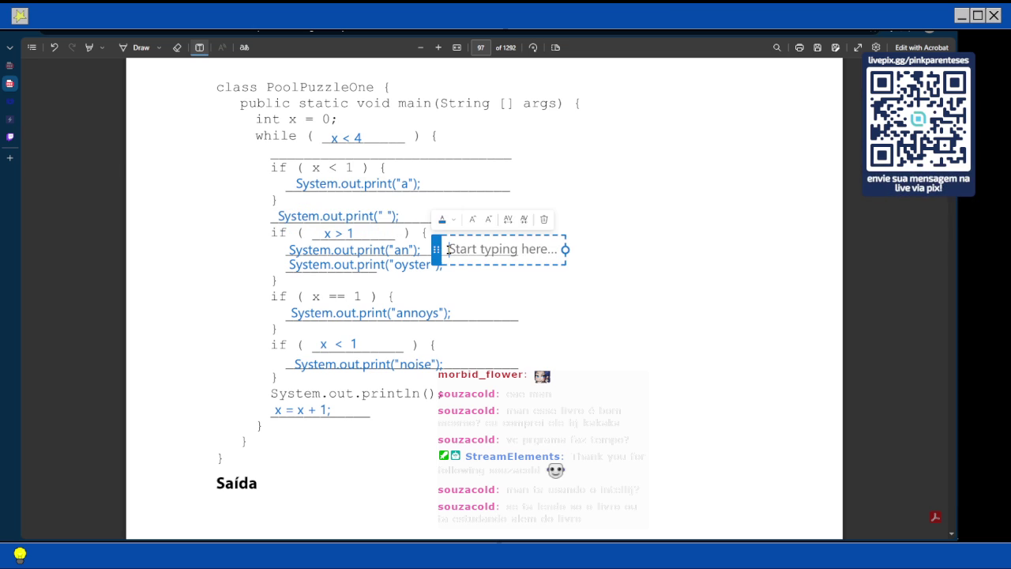
{"action": "type", "text": "System.out.print(\" \");"}
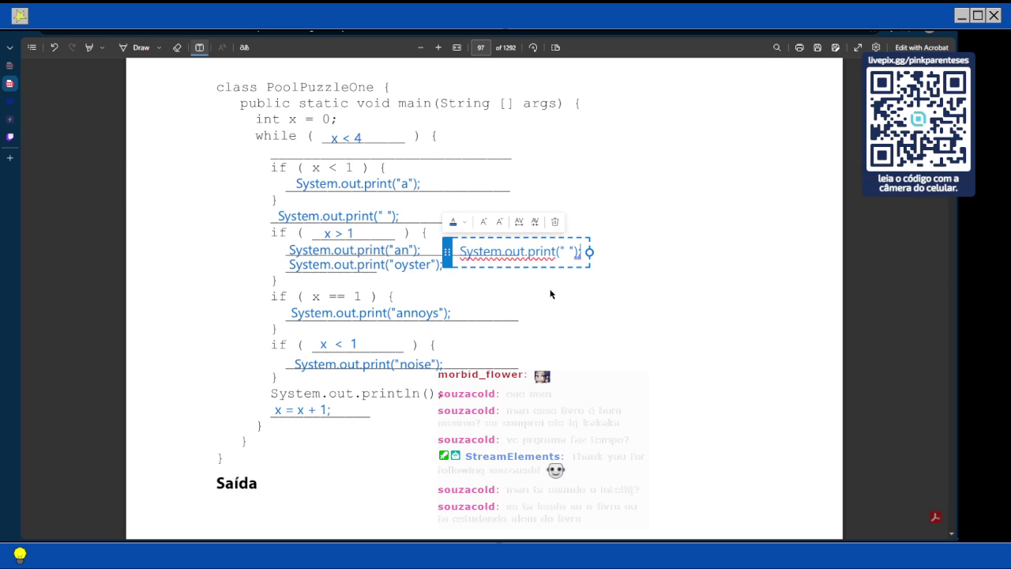
{"action": "scroll", "coordinate": [576, 324], "scroll_direction": "down", "scroll_amount": 4}
{"action": "scroll", "coordinate": [576, 325], "scroll_direction": "down", "scroll_amount": 3}
{"action": "scroll", "coordinate": [406, 230], "scroll_direction": "up", "scroll_amount": 7}
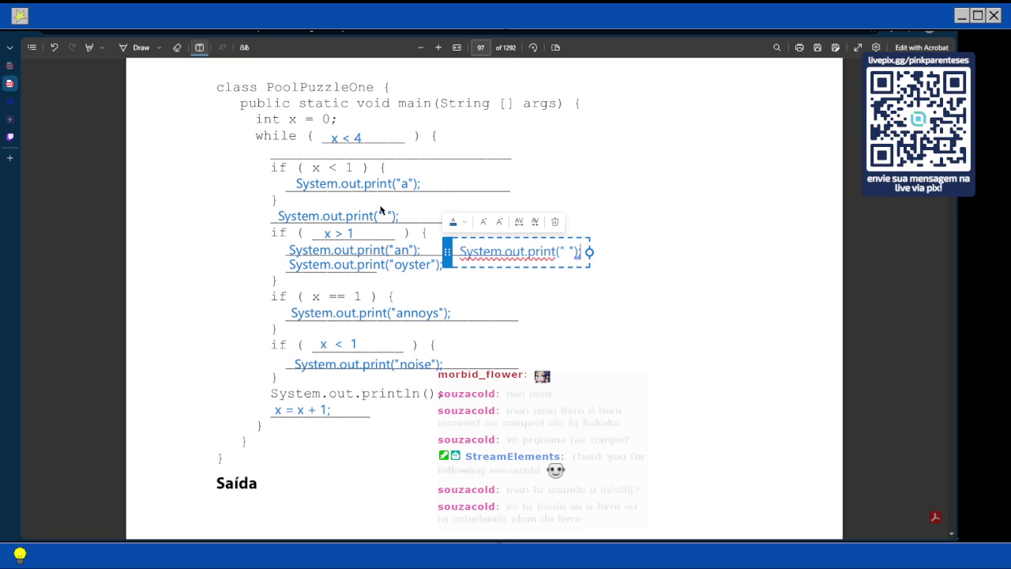
{"action": "scroll", "coordinate": [379, 210], "scroll_direction": "down", "scroll_amount": 10}
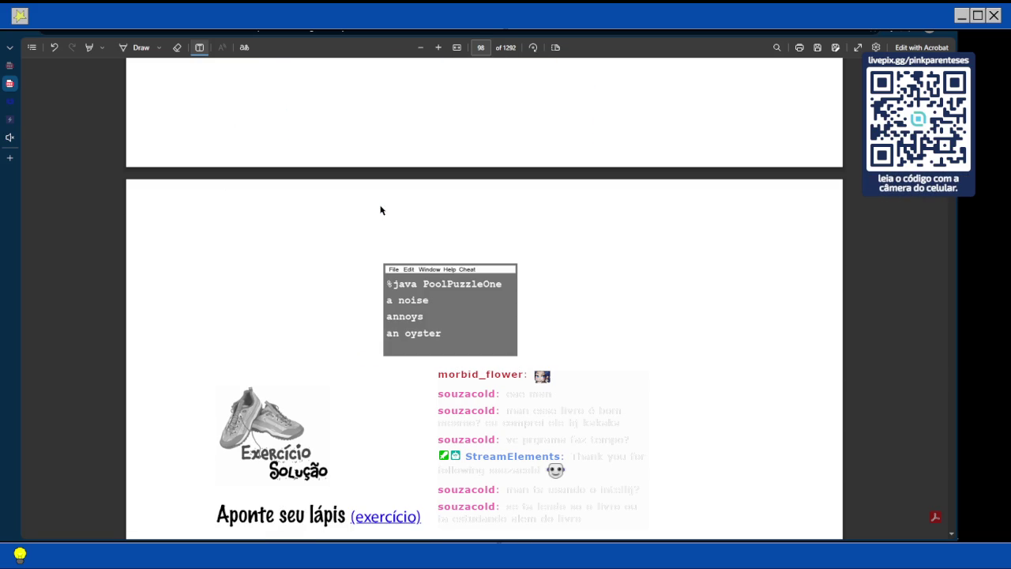
Deselect the pasted note and scroll up to page 97's snippet pool and the PoolPuzzleOne code
{"action": "scroll", "coordinate": [380, 210], "scroll_direction": "up", "scroll_amount": 5}
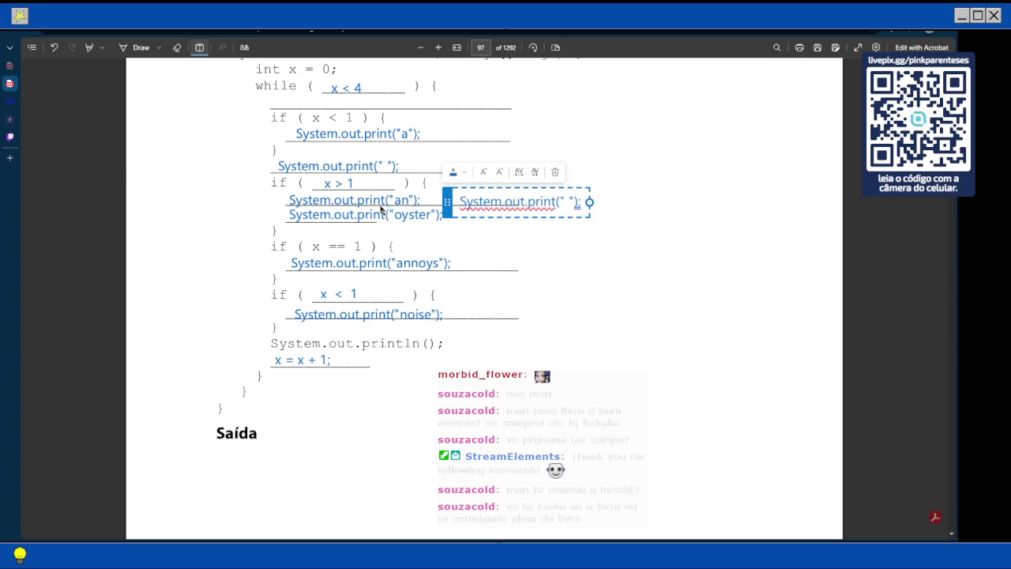
{"action": "scroll", "coordinate": [380, 209], "scroll_direction": "up", "scroll_amount": 5}
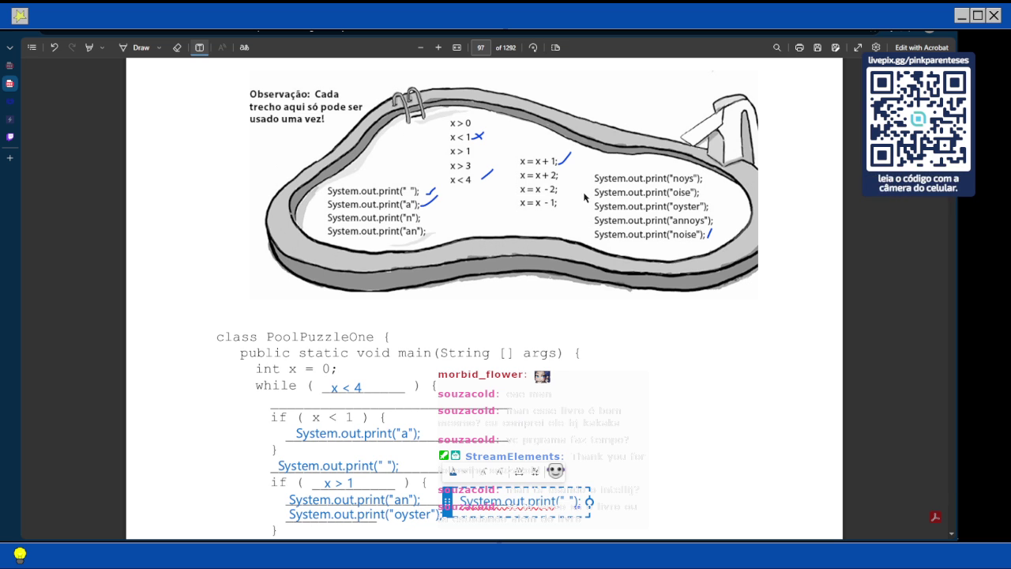
{"action": "scroll", "coordinate": [584, 197], "scroll_direction": "down", "scroll_amount": 3}
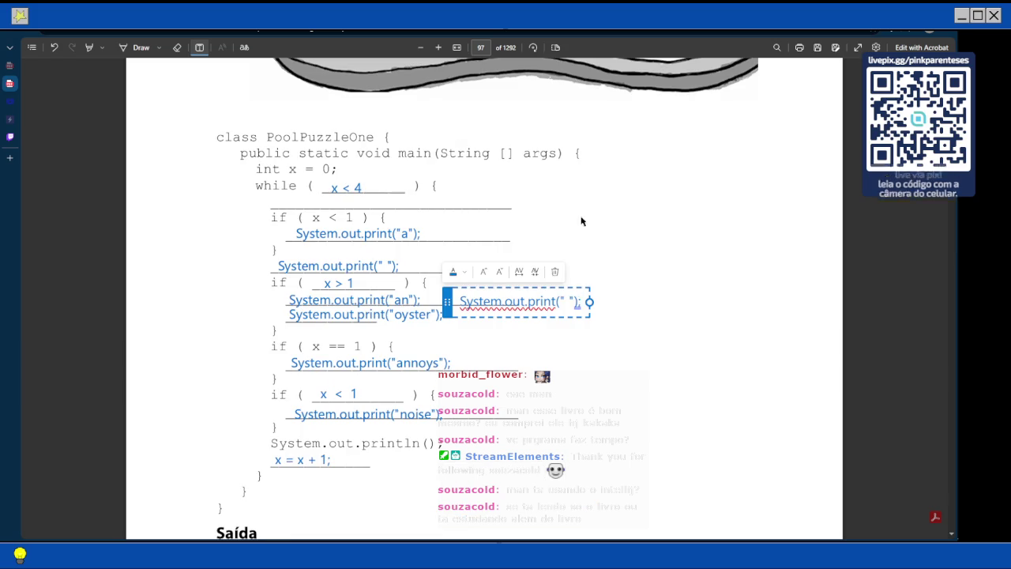
{"action": "left_click", "coordinate": [555, 271]}
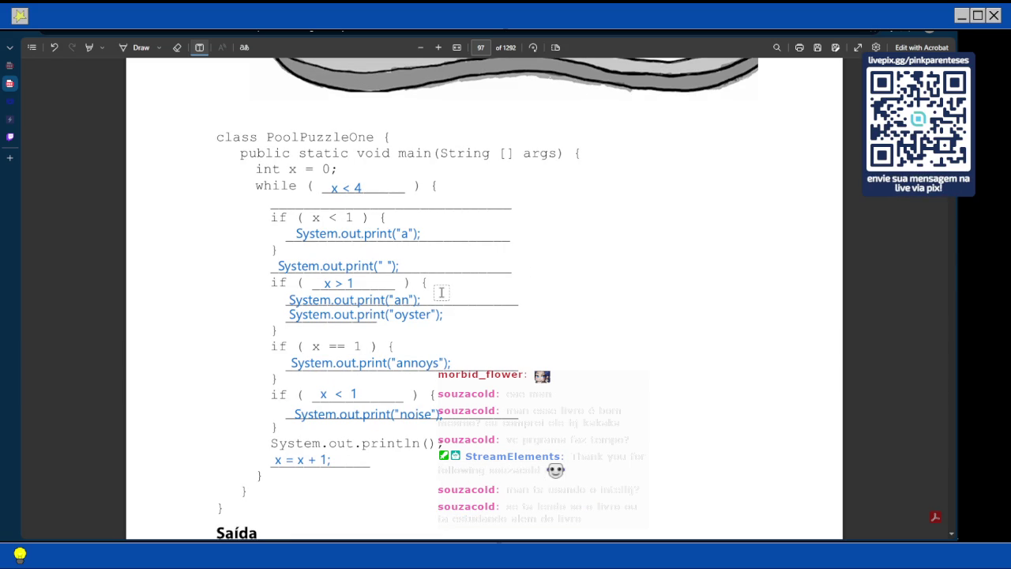
{"action": "scroll", "coordinate": [440, 292], "scroll_direction": "up", "scroll_amount": 5}
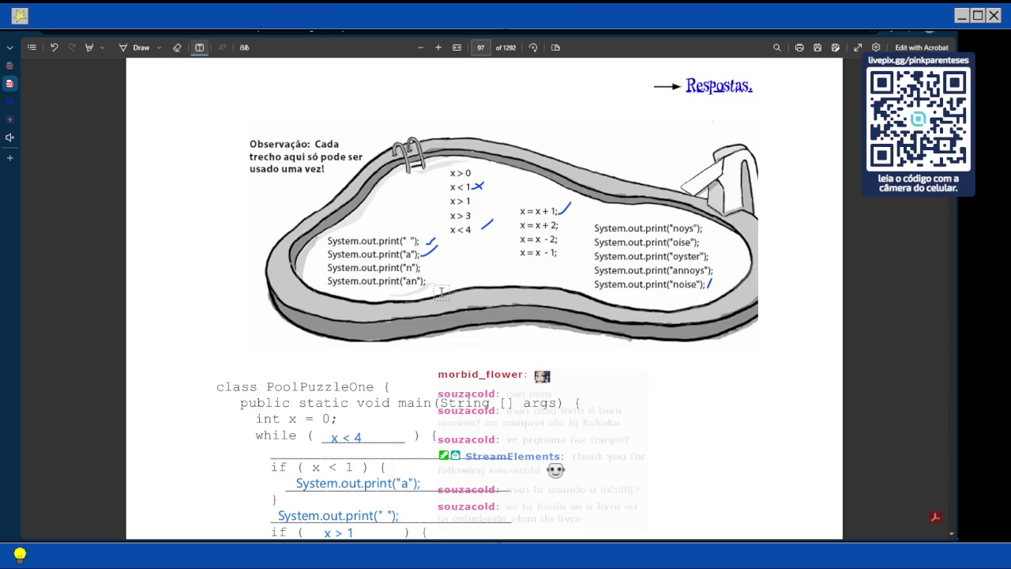
{"action": "scroll", "coordinate": [441, 291], "scroll_direction": "down", "scroll_amount": 1}
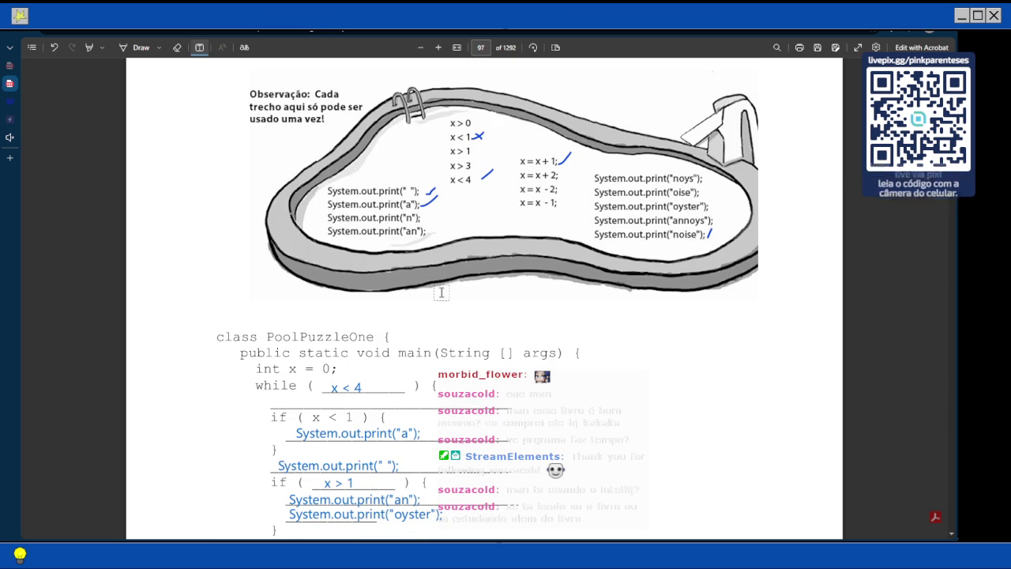
{"action": "scroll", "coordinate": [441, 292], "scroll_direction": "down", "scroll_amount": 1}
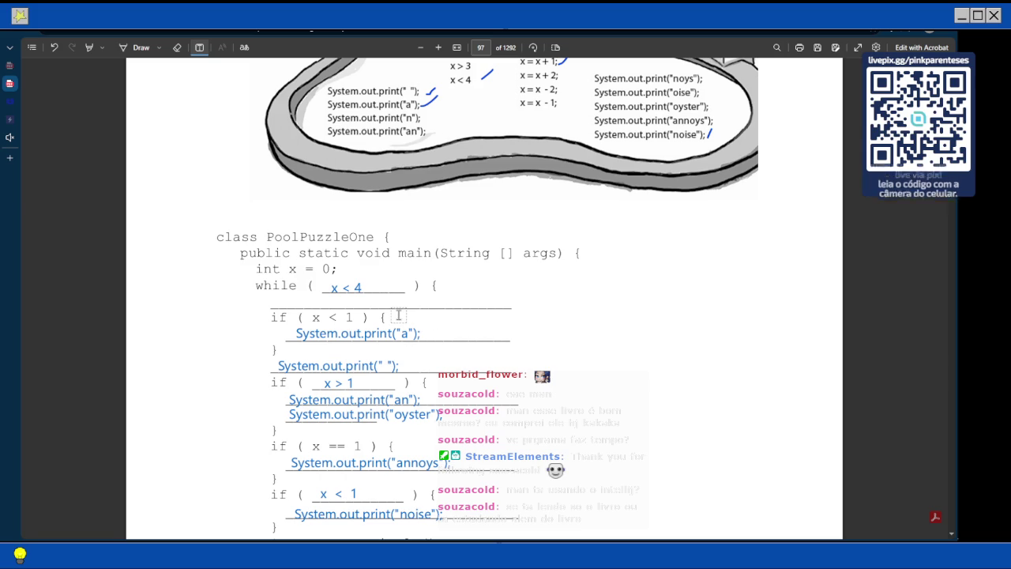
{"action": "scroll", "coordinate": [399, 314], "scroll_direction": "down", "scroll_amount": 2}
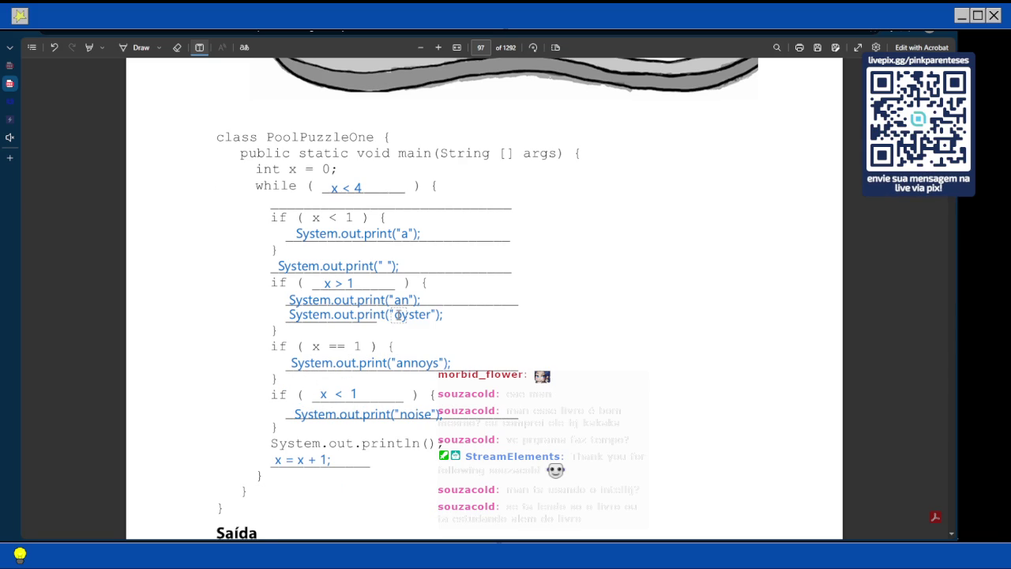
{"action": "scroll", "coordinate": [399, 314], "scroll_direction": "down", "scroll_amount": 10}
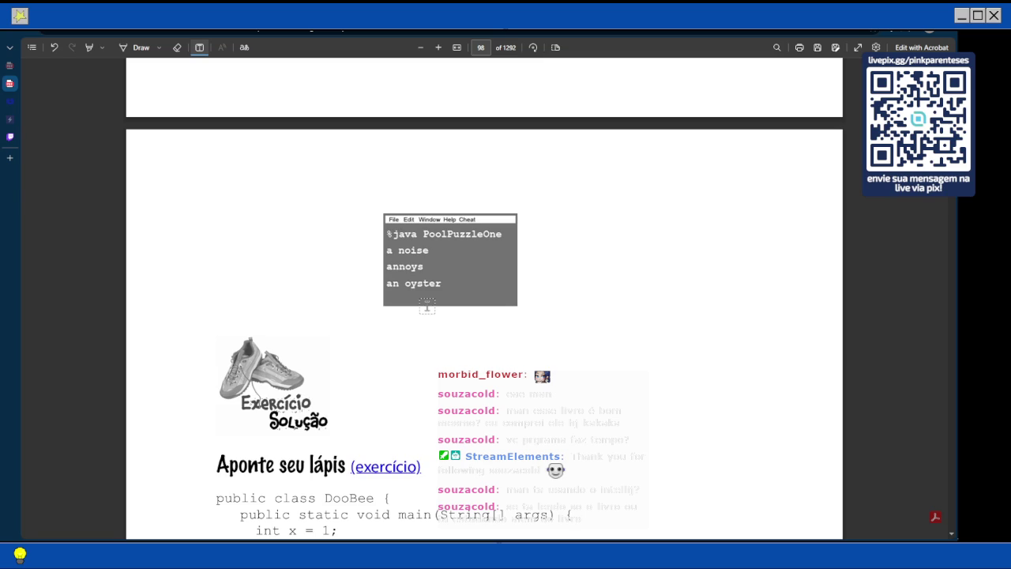
{"action": "scroll", "coordinate": [427, 306], "scroll_direction": "up", "scroll_amount": 6}
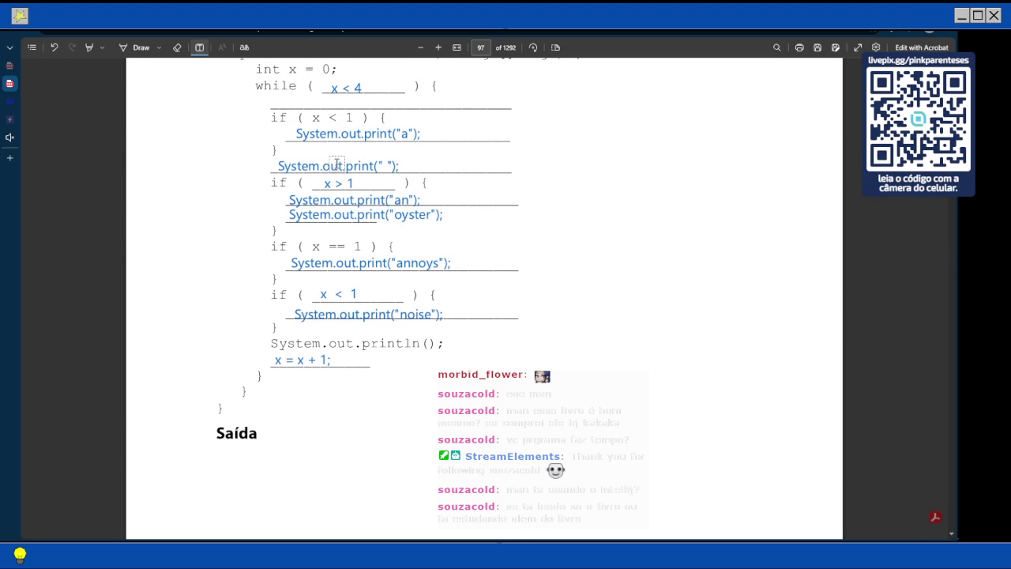
{"action": "left_click", "coordinate": [337, 165]}
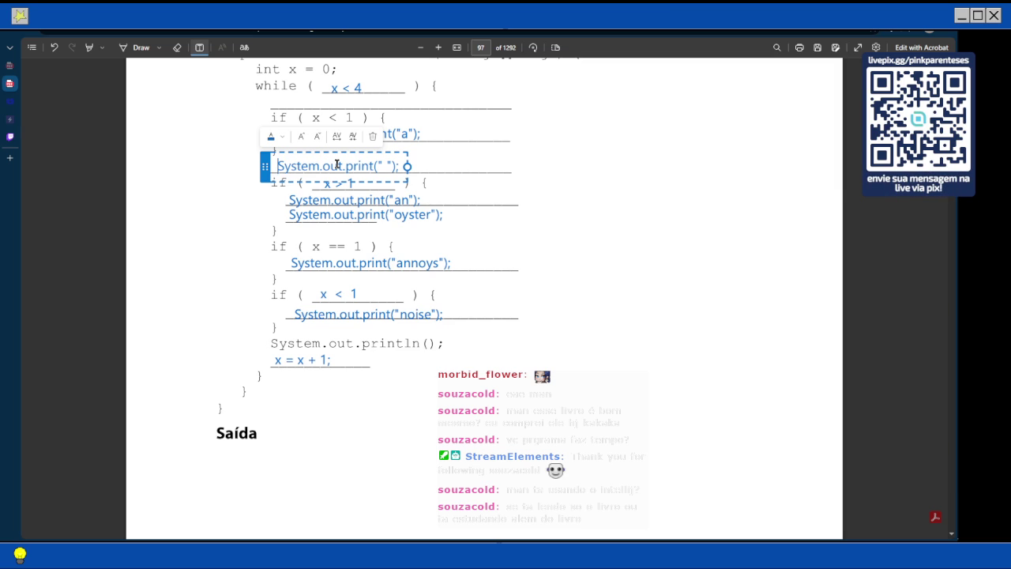
Move the System.out.print(" ") and System.out.print("an") snippets out to the right margin
{"action": "mouse_move", "coordinate": [264, 171]}
{"action": "left_mouse_down"}
{"action": "mouse_move", "coordinate": [439, 168]}
{"action": "mouse_move", "coordinate": [568, 188]}
{"action": "mouse_move", "coordinate": [606, 241]}
{"action": "left_mouse_up"}
{"action": "scroll", "coordinate": [511, 255], "scroll_direction": "up", "scroll_amount": 3}
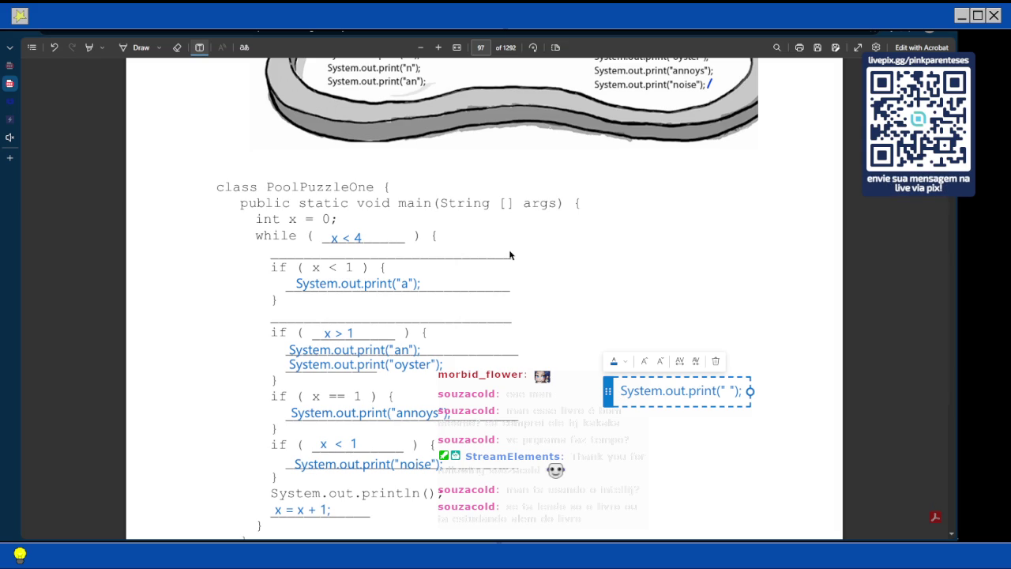
{"action": "left_click", "coordinate": [289, 354]}
{"action": "left_click", "coordinate": [304, 350]}
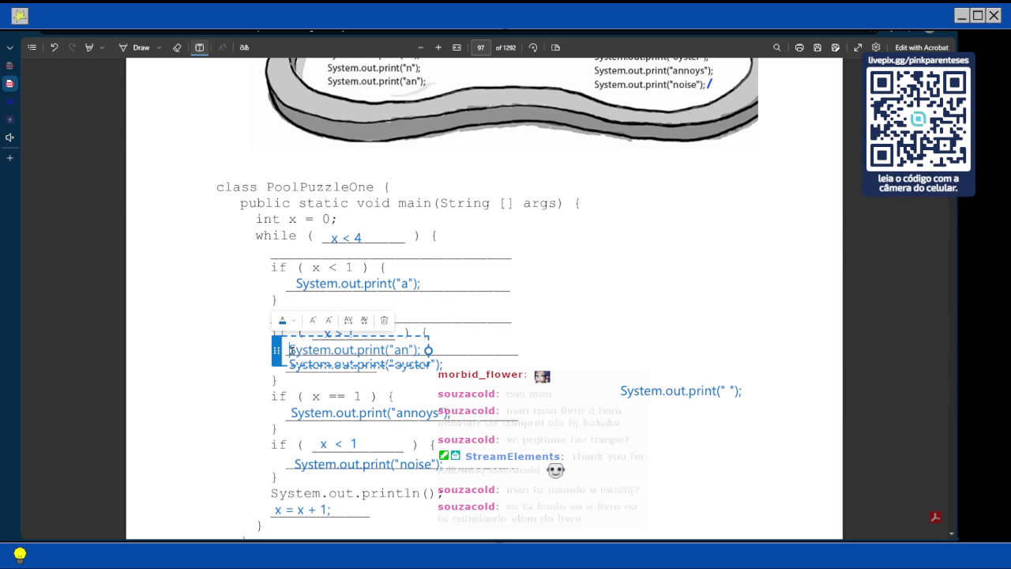
{"action": "mouse_move", "coordinate": [278, 348]}
{"action": "left_mouse_down"}
{"action": "mouse_move", "coordinate": [493, 306]}
{"action": "mouse_move", "coordinate": [546, 311]}
{"action": "left_mouse_up"}
Move the print("oyster") snippet up directly under if ( x > 1 )
{"action": "left_click", "coordinate": [316, 365]}
{"action": "left_click_drag", "start_coordinate": [278, 364], "coordinate": [275, 350]}
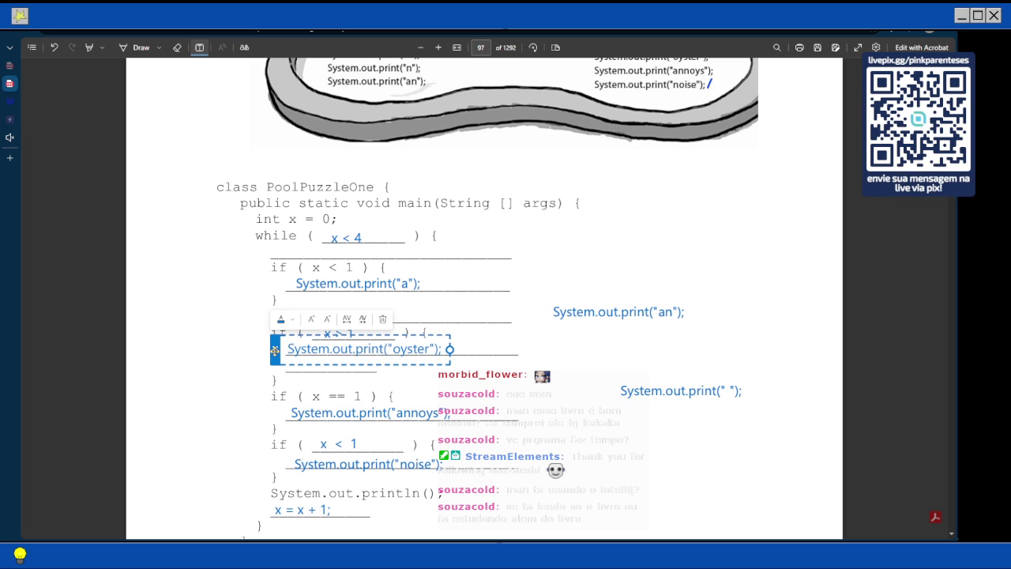
{"action": "scroll", "coordinate": [275, 350], "scroll_direction": "down", "scroll_amount": 3}
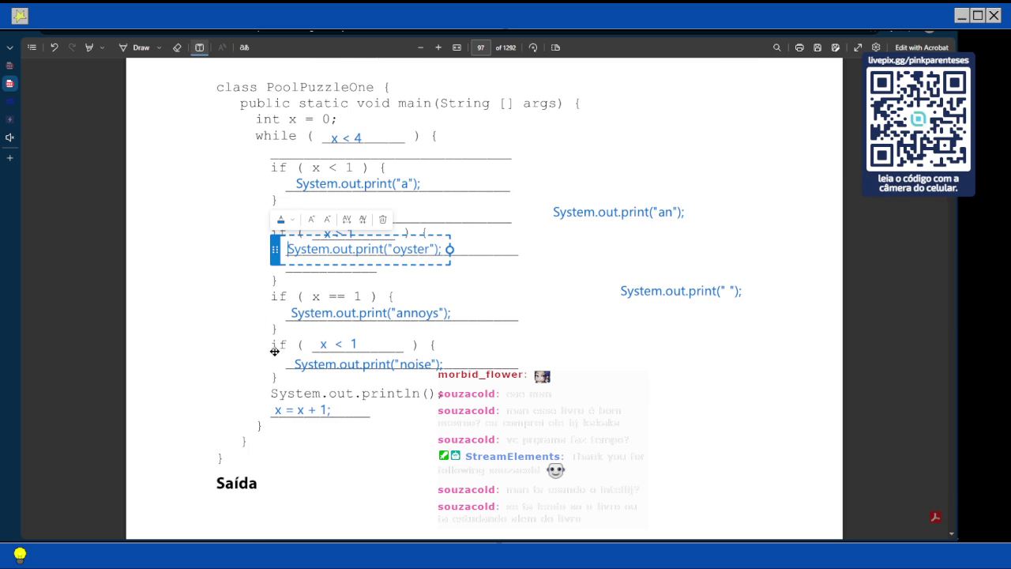
{"action": "key", "text": "ctrl+5"}
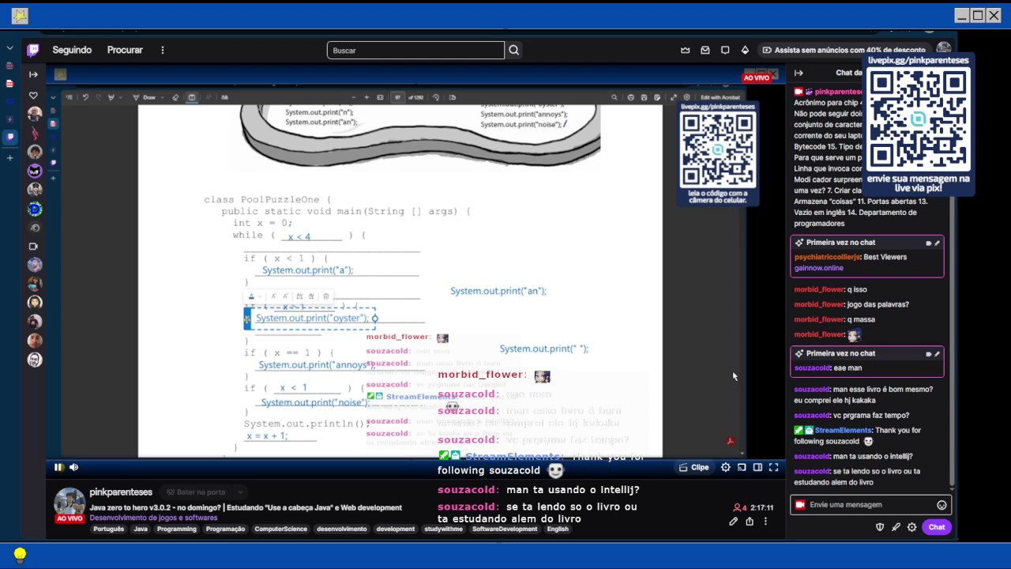
{"action": "left_click", "coordinate": [9, 83]}
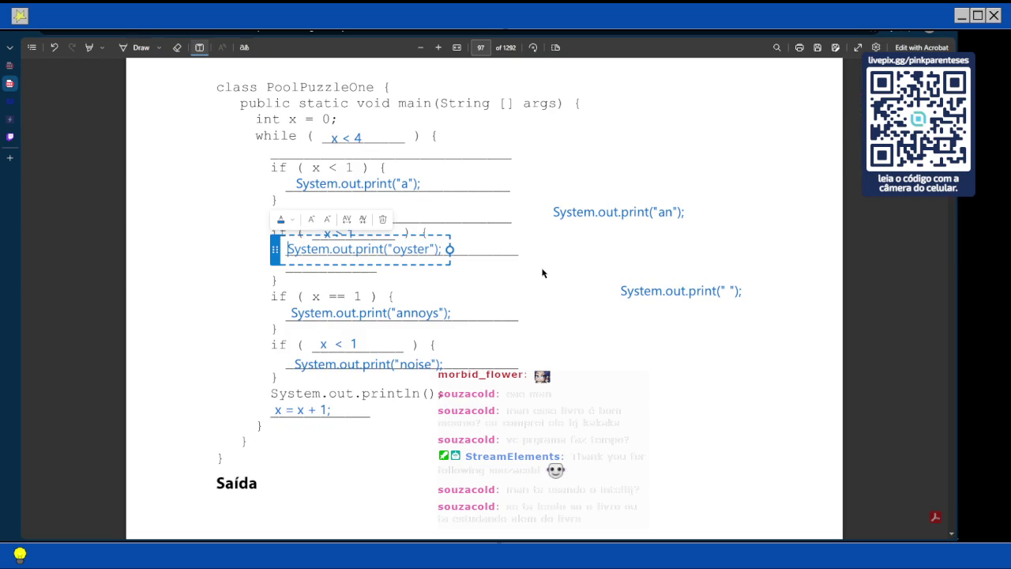
Position the print("oyster") statement inside the if ( x > 1 ) block, adjusting its placement
{"action": "scroll", "coordinate": [656, 309], "scroll_direction": "up", "scroll_amount": 2}
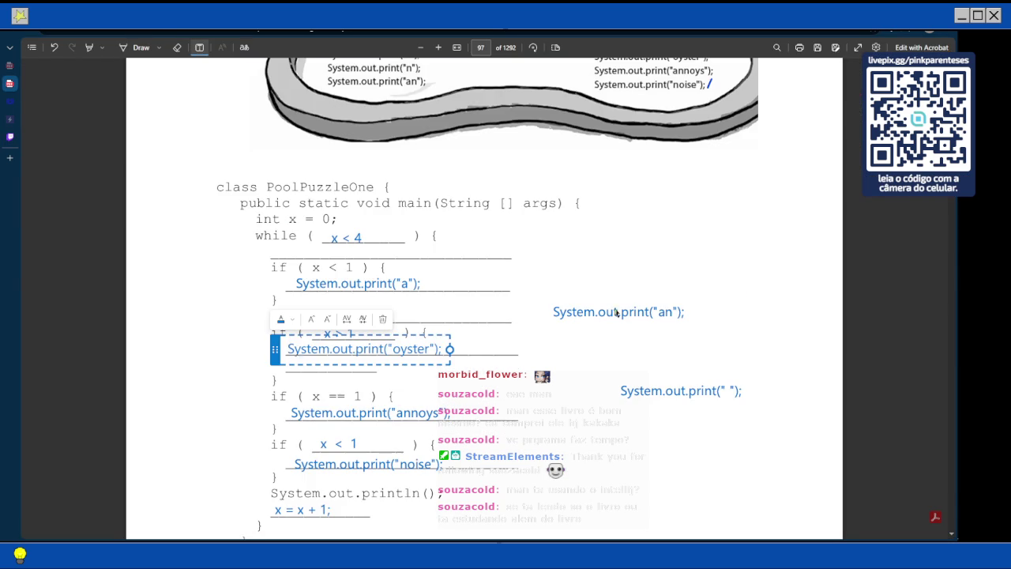
{"action": "mouse_move", "coordinate": [275, 349]}
{"action": "left_mouse_down"}
{"action": "mouse_move", "coordinate": [294, 343]}
{"action": "mouse_move", "coordinate": [285, 346]}
{"action": "left_mouse_up"}
{"action": "scroll", "coordinate": [397, 298], "scroll_direction": "up", "scroll_amount": 3}
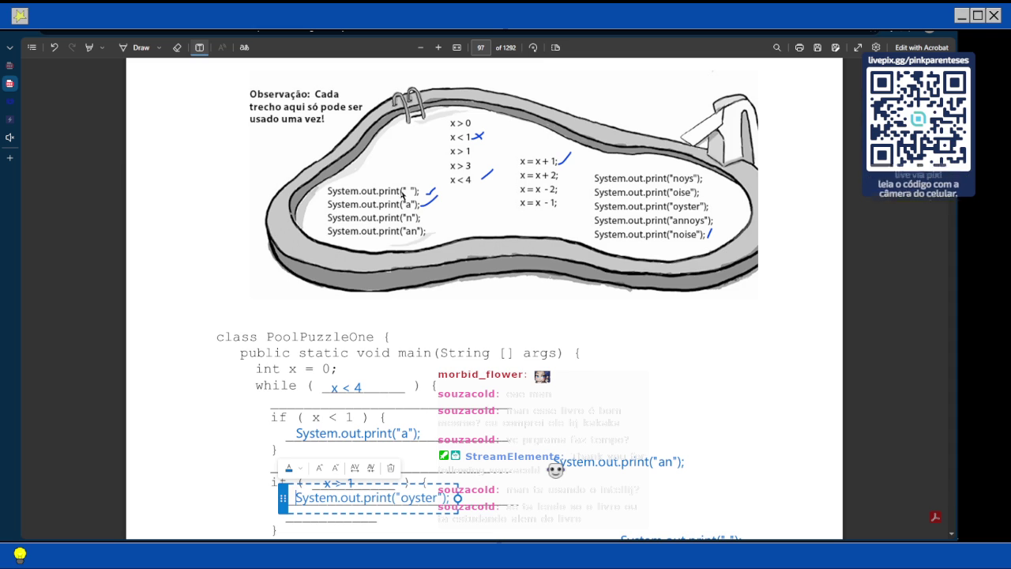
{"action": "scroll", "coordinate": [411, 237], "scroll_direction": "down", "scroll_amount": 3}
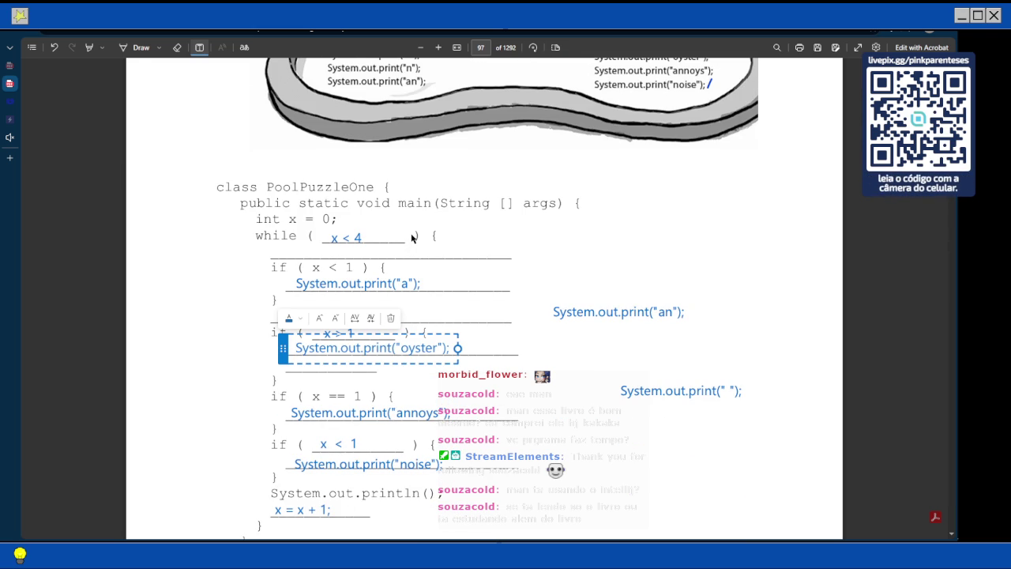
{"action": "scroll", "coordinate": [412, 237], "scroll_direction": "down", "scroll_amount": 2}
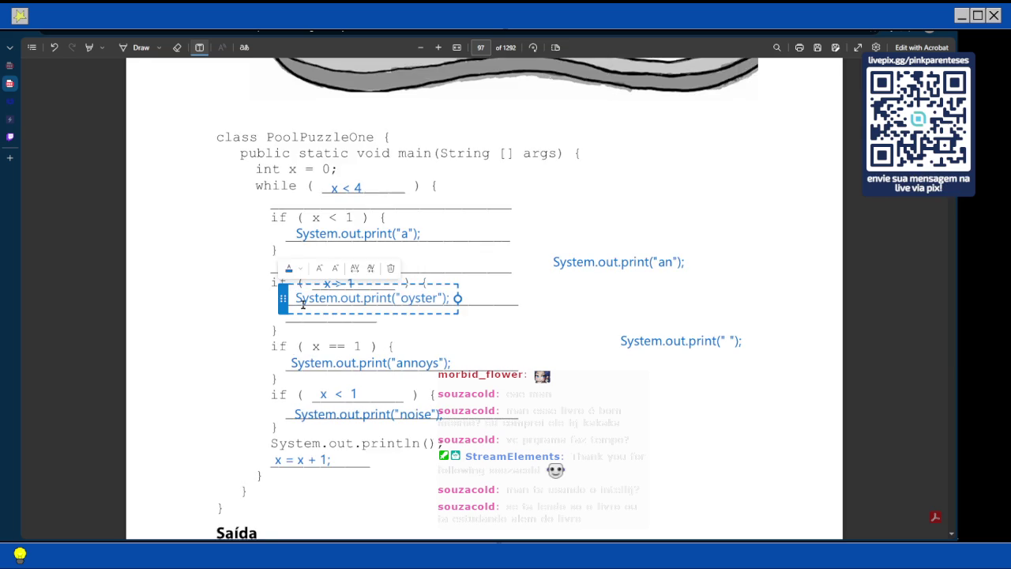
{"action": "left_click_drag", "start_coordinate": [292, 246], "coordinate": [625, 236]}
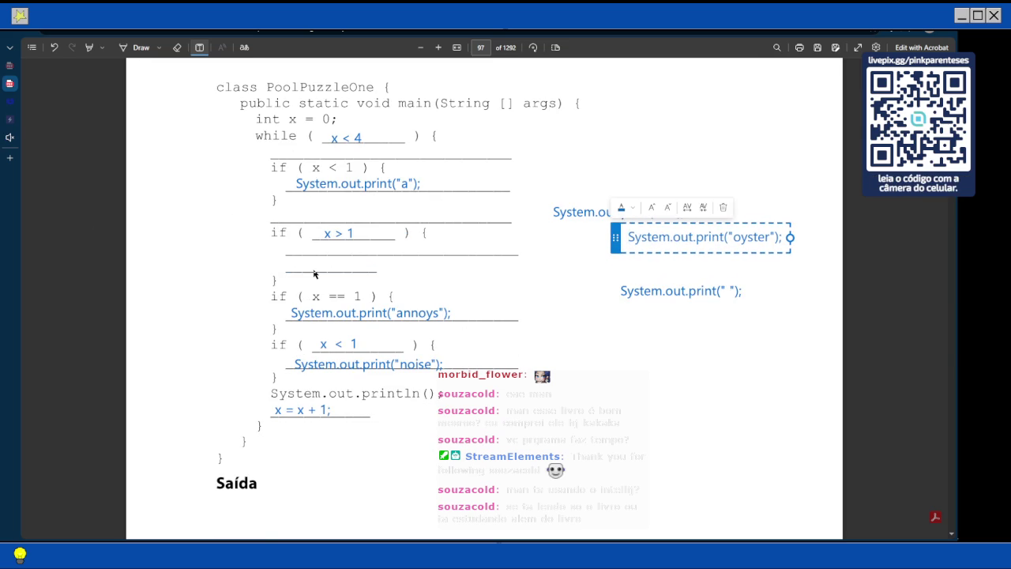
{"action": "left_click_drag", "start_coordinate": [621, 237], "coordinate": [296, 248]}
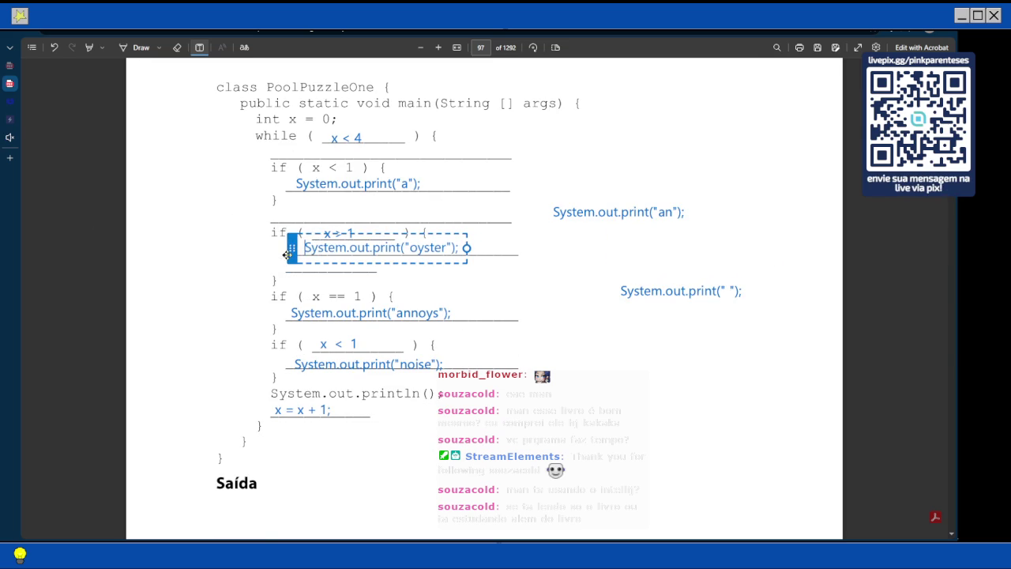
{"action": "left_click", "coordinate": [613, 245]}
Reselect the oyster statement and scroll to page 98 and back to compare the output
{"action": "scroll", "coordinate": [578, 282], "scroll_direction": "up", "scroll_amount": 2}
{"action": "scroll", "coordinate": [578, 282], "scroll_direction": "up", "scroll_amount": 4}
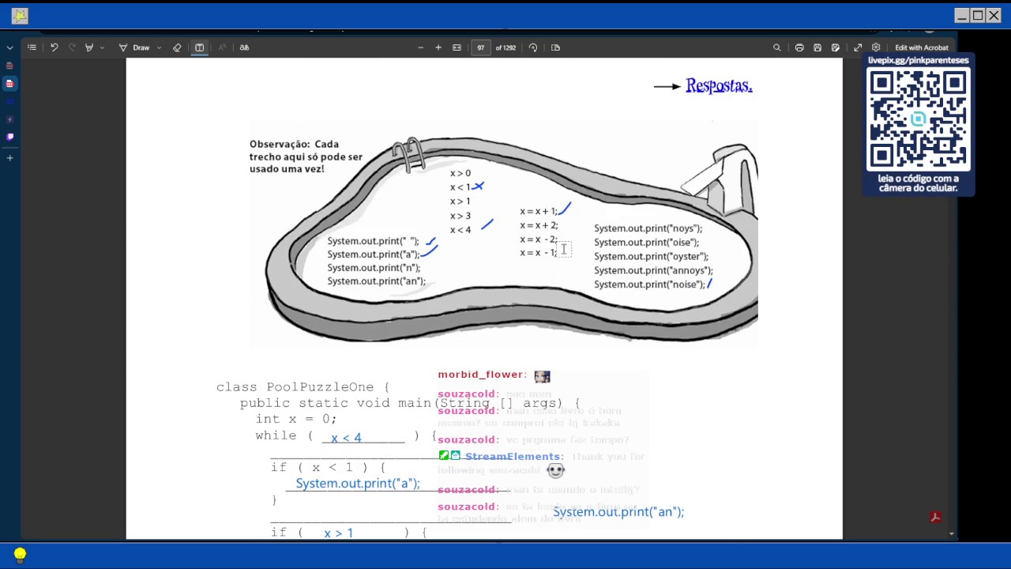
{"action": "scroll", "coordinate": [546, 276], "scroll_direction": "down", "scroll_amount": 5}
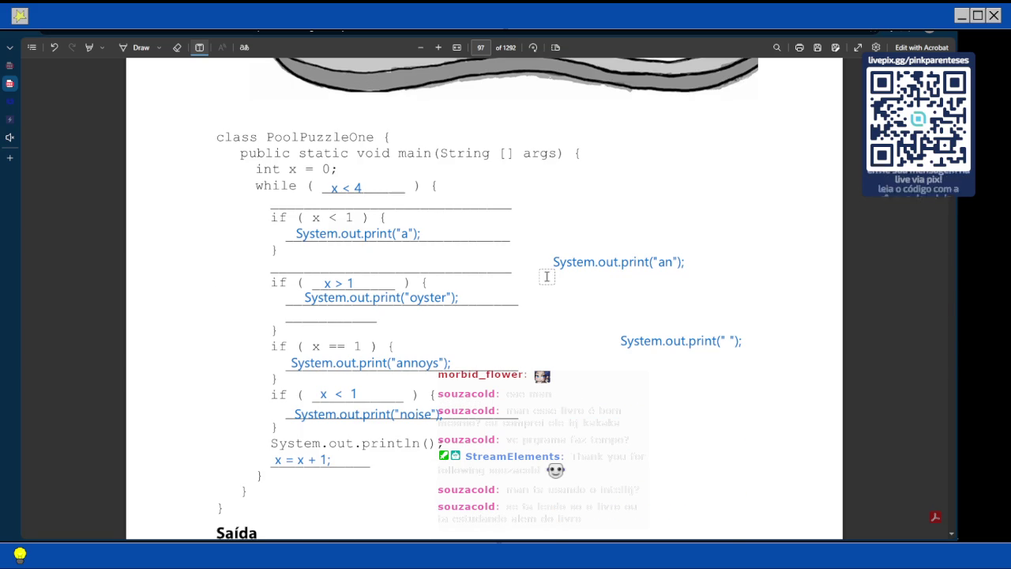
{"action": "left_click", "coordinate": [323, 296]}
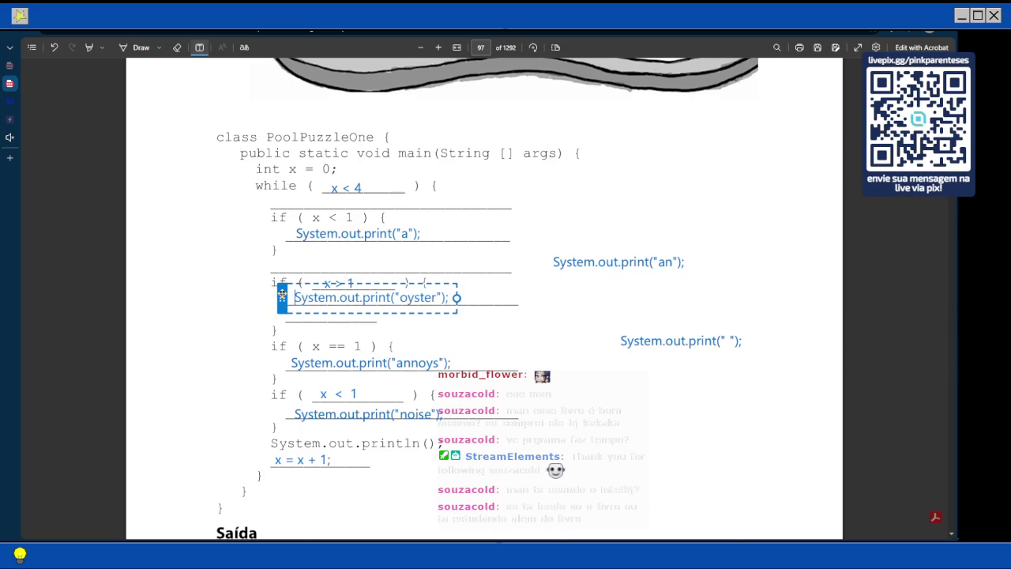
{"action": "left_click", "coordinate": [557, 308]}
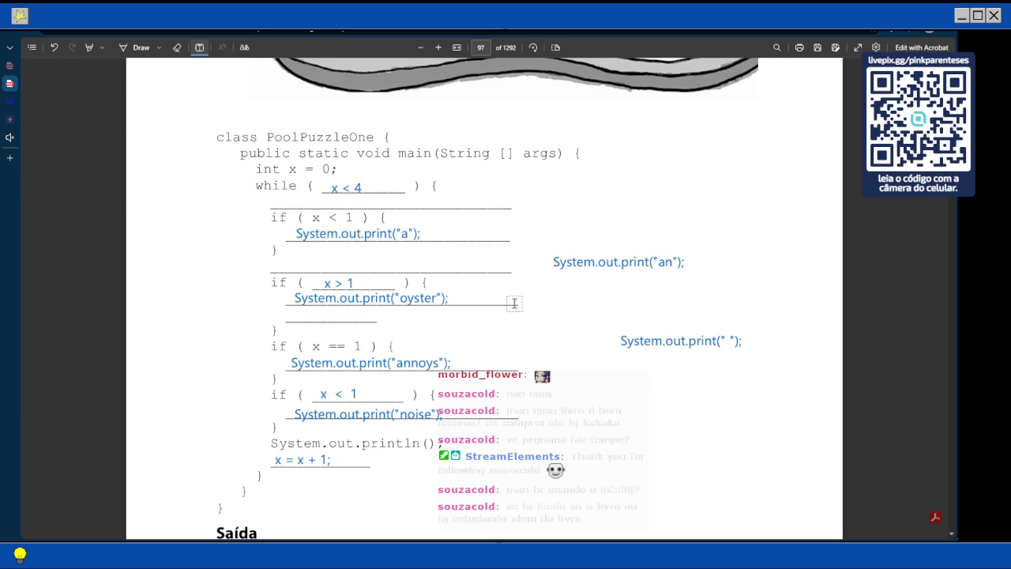
{"action": "scroll", "coordinate": [515, 302], "scroll_direction": "down", "scroll_amount": 6}
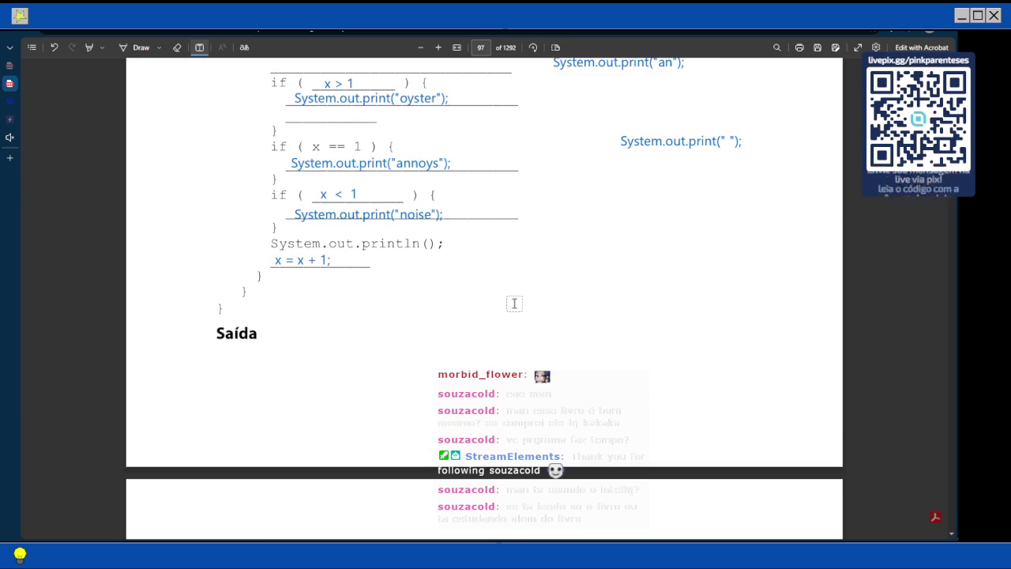
{"action": "scroll", "coordinate": [515, 303], "scroll_direction": "up", "scroll_amount": 5}
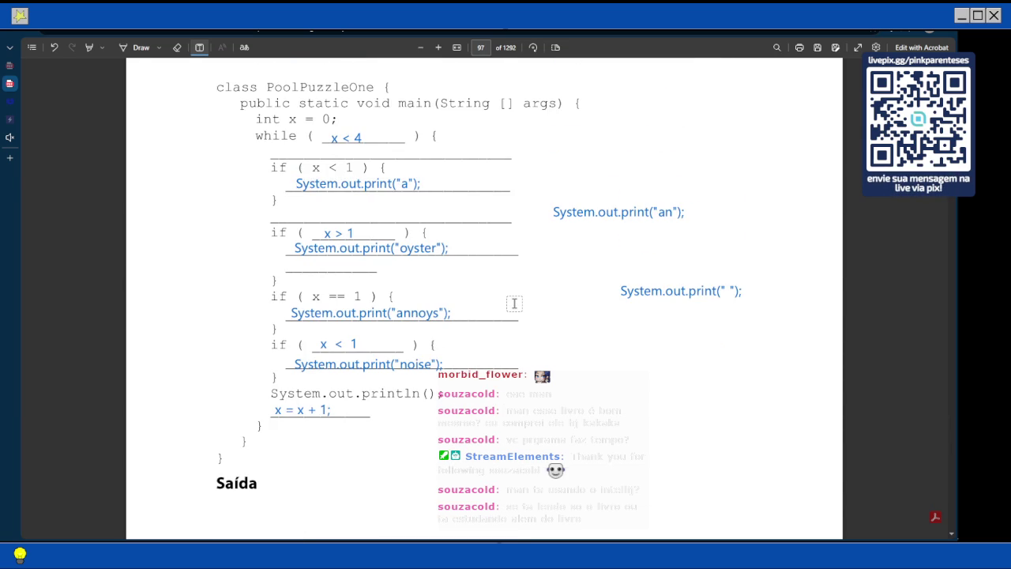
Move the oyster statement to the right margin and drag System.out.print(" ") under if ( x > 1 )
{"action": "left_click_drag", "start_coordinate": [371, 249], "coordinate": [569, 256]}
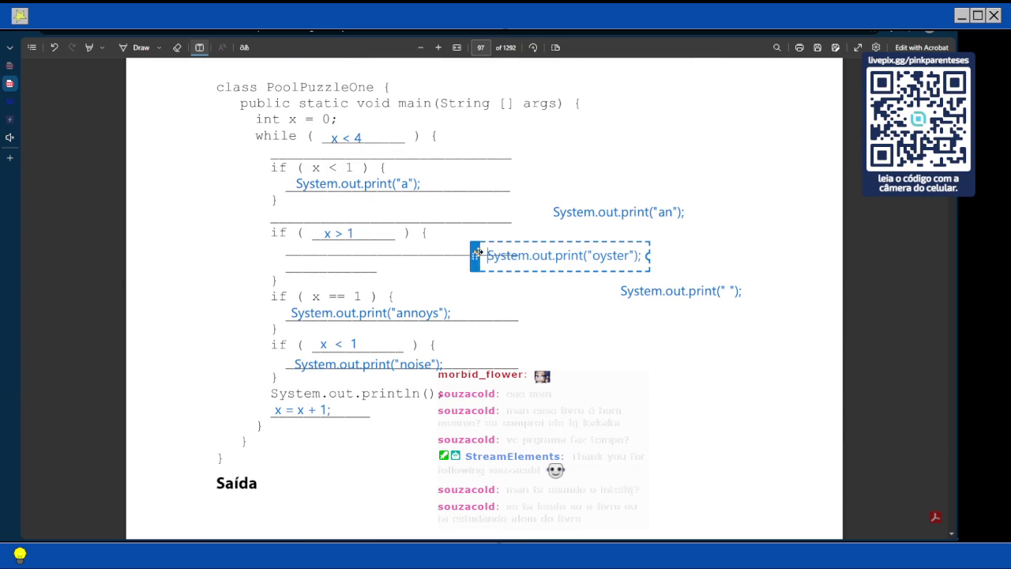
{"action": "left_click", "coordinate": [622, 292]}
{"action": "left_click_drag", "start_coordinate": [622, 294], "coordinate": [286, 251]}
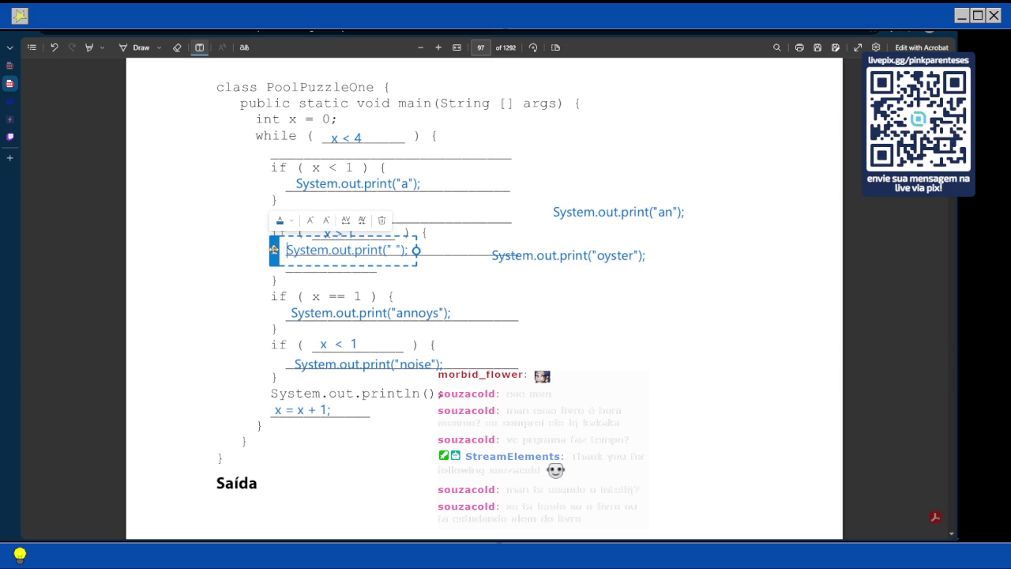
{"action": "scroll", "coordinate": [578, 316], "scroll_direction": "down", "scroll_amount": 3}
{"action": "scroll", "coordinate": [578, 317], "scroll_direction": "down", "scroll_amount": 1}
{"action": "scroll", "coordinate": [578, 316], "scroll_direction": "down", "scroll_amount": 6}
{"action": "scroll", "coordinate": [406, 297], "scroll_direction": "up", "scroll_amount": 12}
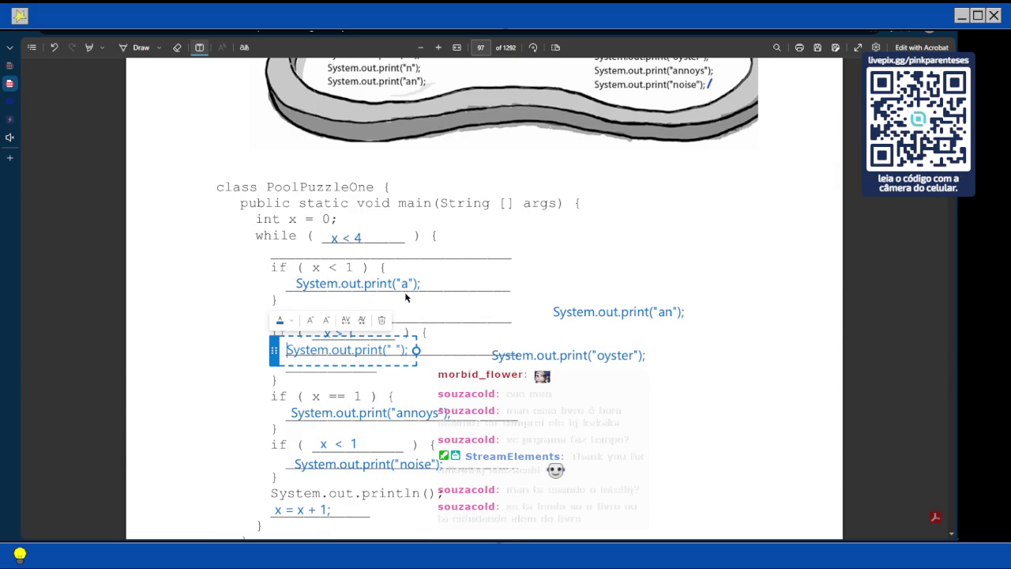
{"action": "scroll", "coordinate": [417, 269], "scroll_direction": "down", "scroll_amount": 3}
{"action": "scroll", "coordinate": [418, 268], "scroll_direction": "up", "scroll_amount": 2}
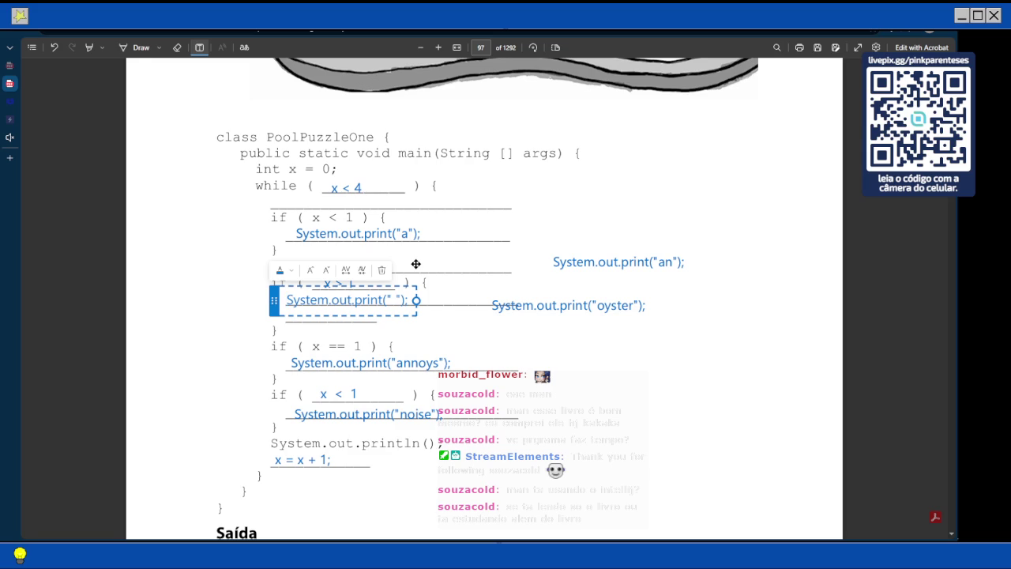
{"action": "scroll", "coordinate": [416, 264], "scroll_direction": "up", "scroll_amount": 3}
{"action": "scroll", "coordinate": [415, 264], "scroll_direction": "up", "scroll_amount": 1}
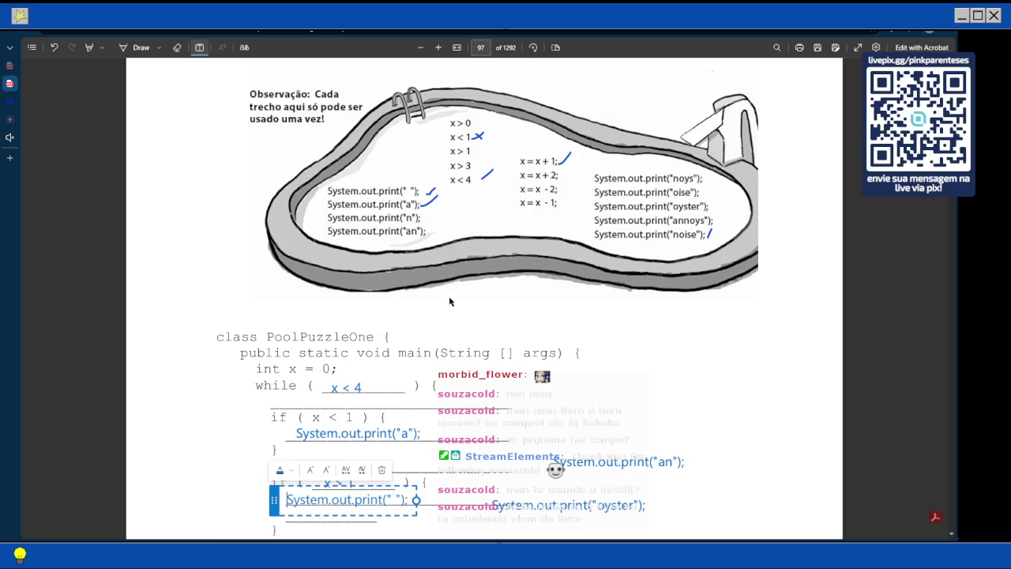
{"action": "scroll", "coordinate": [486, 392], "scroll_direction": "down", "scroll_amount": 2}
Put the System.out.print("a") statement back under if ( x < 1 )
{"action": "mouse_move", "coordinate": [284, 332]}
{"action": "left_mouse_down"}
{"action": "mouse_move", "coordinate": [266, 282]}
{"action": "mouse_move", "coordinate": [267, 299]}
{"action": "left_mouse_up"}
{"action": "scroll", "coordinate": [448, 361], "scroll_direction": "down", "scroll_amount": 3}
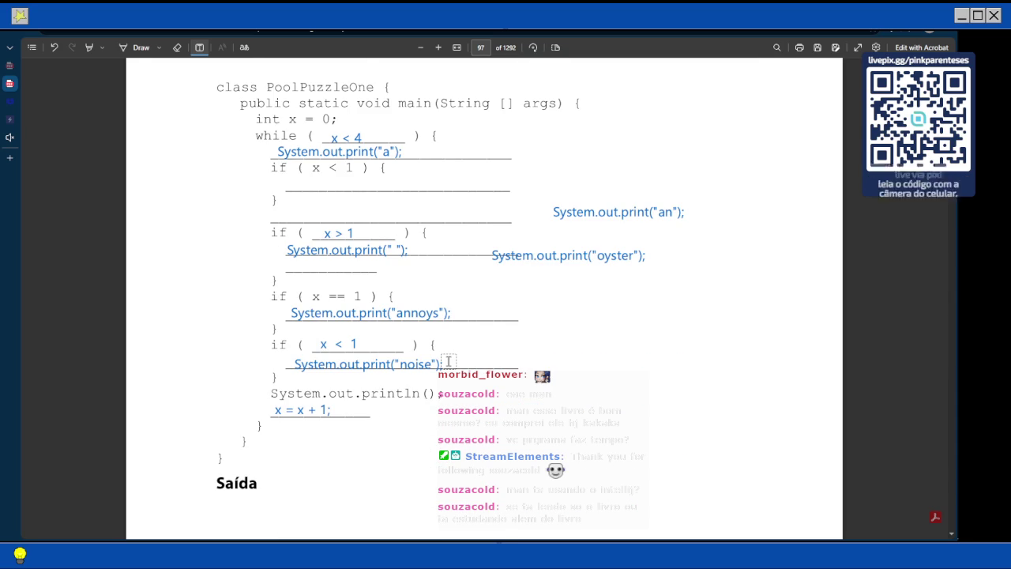
{"action": "scroll", "coordinate": [448, 361], "scroll_direction": "up", "scroll_amount": 2}
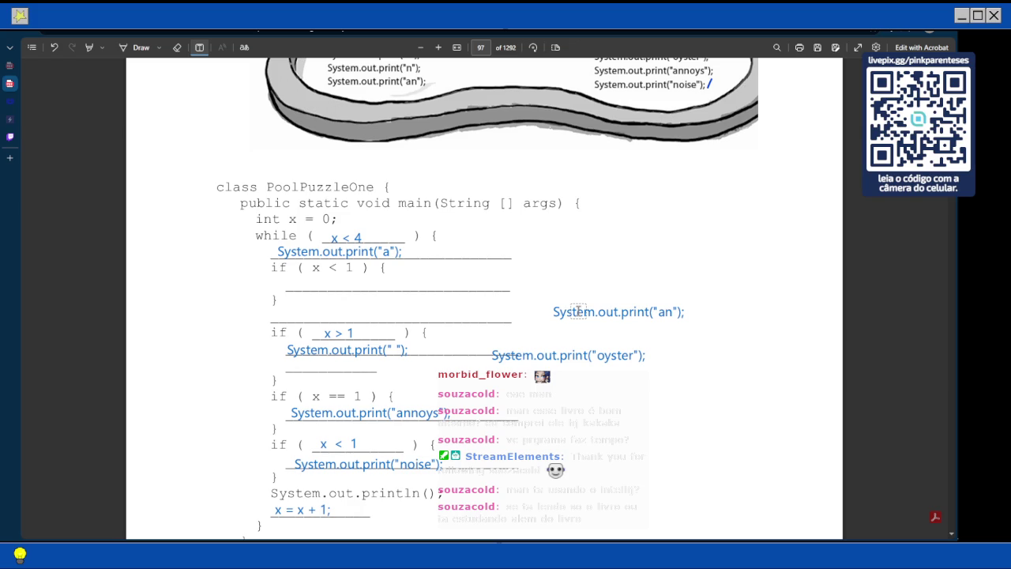
{"action": "left_click", "coordinate": [274, 252]}
{"action": "left_click_drag", "start_coordinate": [265, 252], "coordinate": [284, 283]}
{"action": "left_click", "coordinate": [483, 281]}
{"action": "scroll", "coordinate": [483, 281], "scroll_direction": "down", "scroll_amount": 1}
{"action": "scroll", "coordinate": [482, 281], "scroll_direction": "down", "scroll_amount": 1}
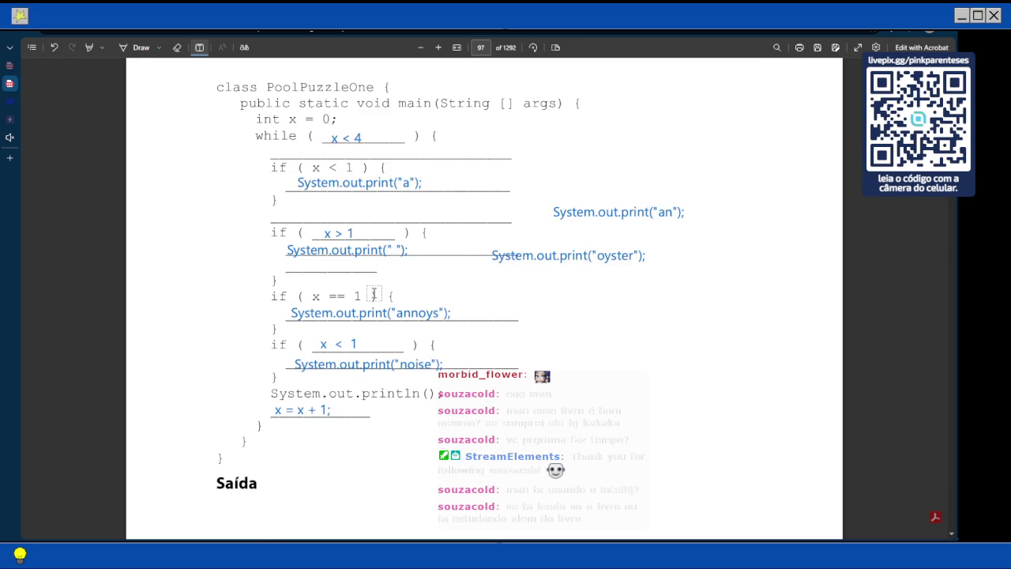
{"action": "scroll", "coordinate": [399, 250], "scroll_direction": "up", "scroll_amount": 5}
{"action": "scroll", "coordinate": [399, 250], "scroll_direction": "down", "scroll_amount": 5}
Drag System.out.print(" ") up to the blank line above if ( x > 1 ), then check page 98's output
{"action": "mouse_move", "coordinate": [416, 249]}
{"action": "left_mouse_down"}
{"action": "mouse_move", "coordinate": [421, 234]}
{"action": "mouse_move", "coordinate": [400, 216]}
{"action": "left_mouse_up"}
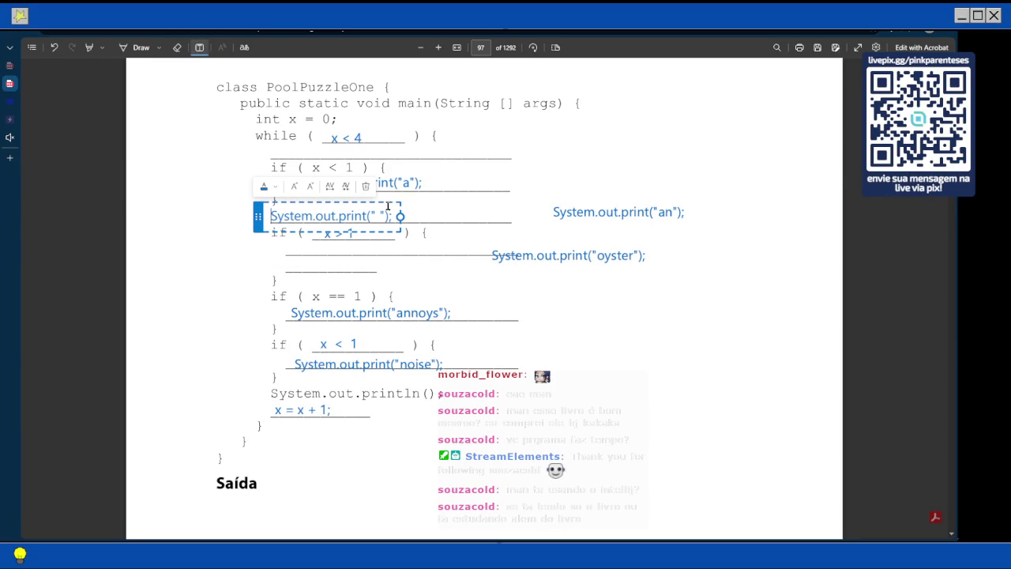
{"action": "scroll", "coordinate": [519, 327], "scroll_direction": "down", "scroll_amount": 5}
{"action": "scroll", "coordinate": [519, 327], "scroll_direction": "down", "scroll_amount": 1}
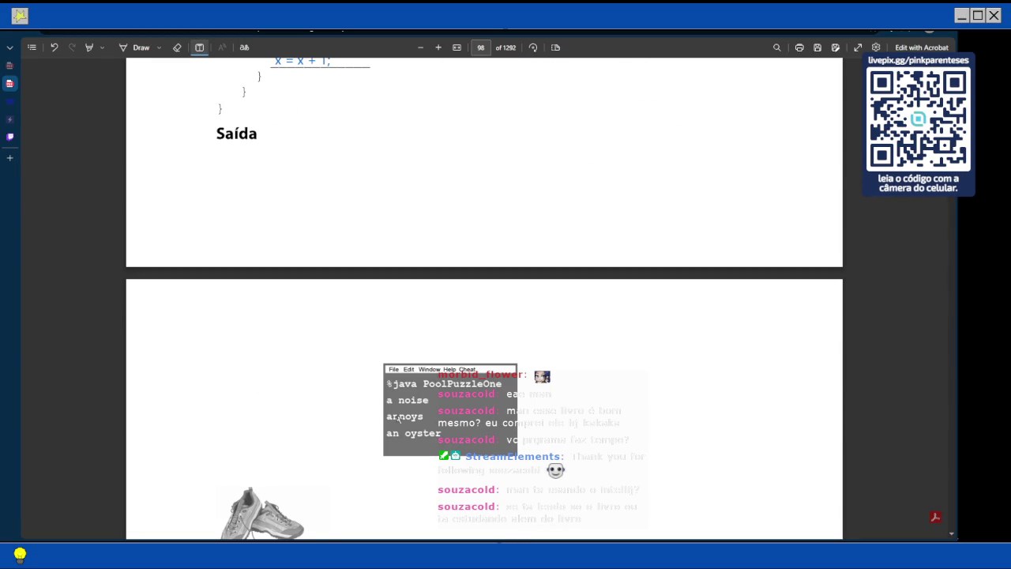
{"action": "scroll", "coordinate": [403, 407], "scroll_direction": "up", "scroll_amount": 5}
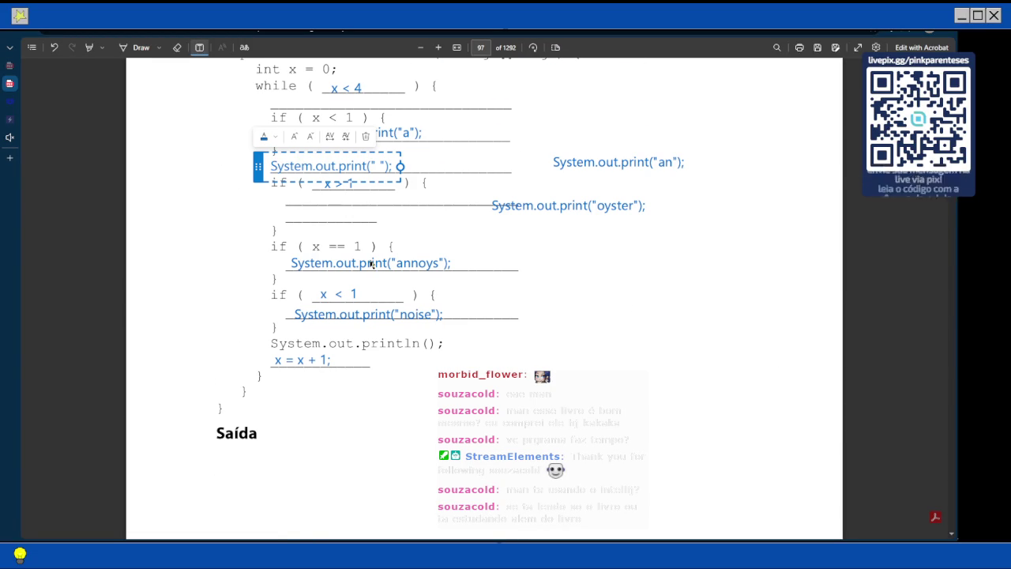
{"action": "scroll", "coordinate": [443, 269], "scroll_direction": "down", "scroll_amount": 5}
{"action": "scroll", "coordinate": [473, 278], "scroll_direction": "down", "scroll_amount": 1}
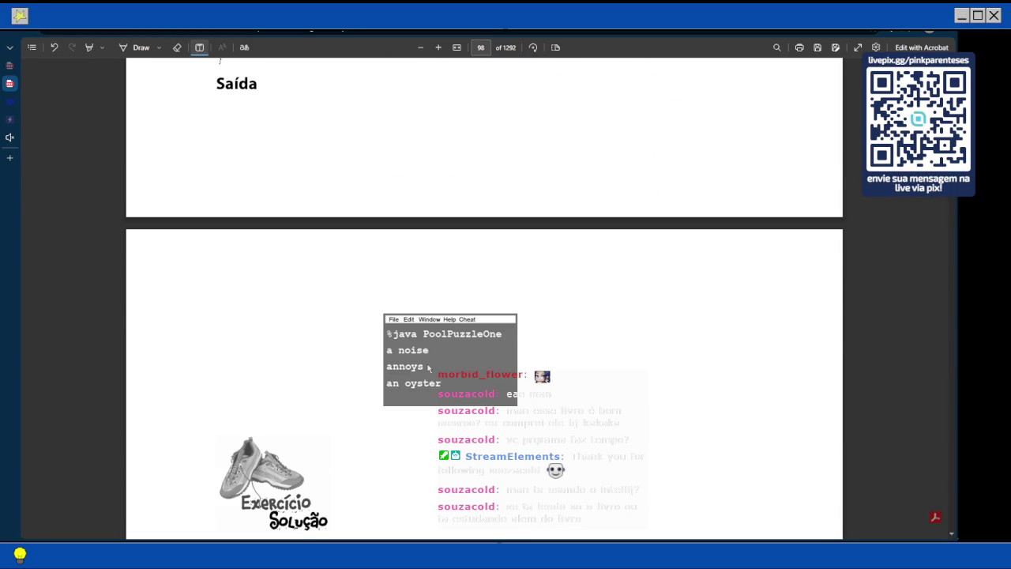
{"action": "scroll", "coordinate": [399, 376], "scroll_direction": "up", "scroll_amount": 1}
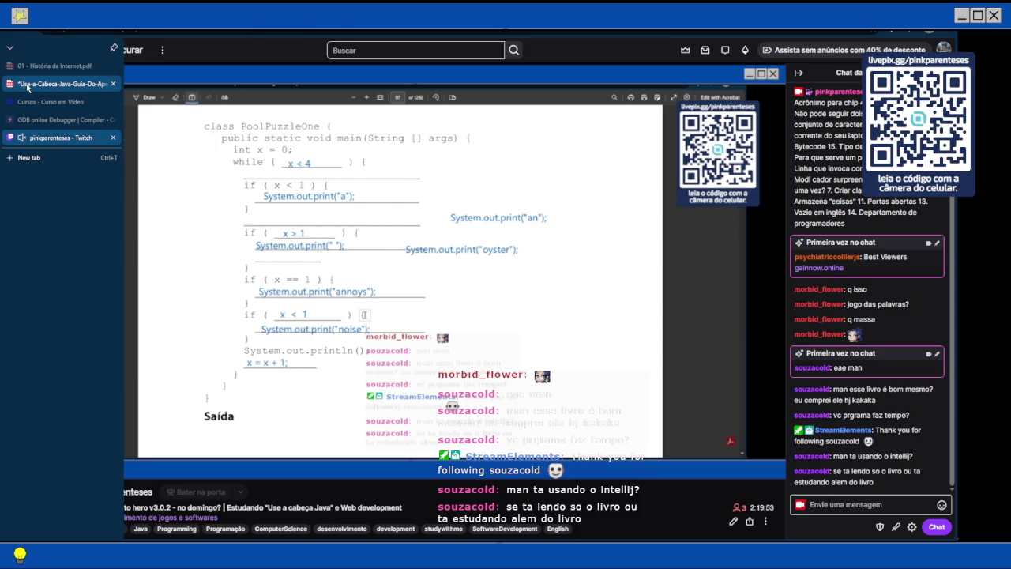
{"action": "scroll", "coordinate": [266, 226], "scroll_direction": "down", "scroll_amount": 1}
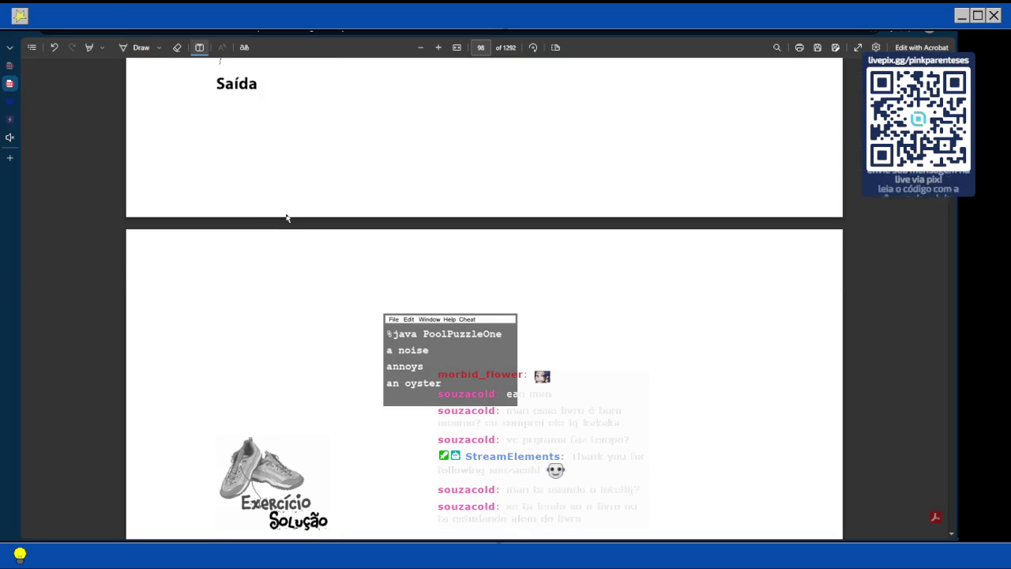
{"action": "scroll", "coordinate": [286, 217], "scroll_direction": "up", "scroll_amount": 7}
{"action": "scroll", "coordinate": [286, 218], "scroll_direction": "up", "scroll_amount": 1}
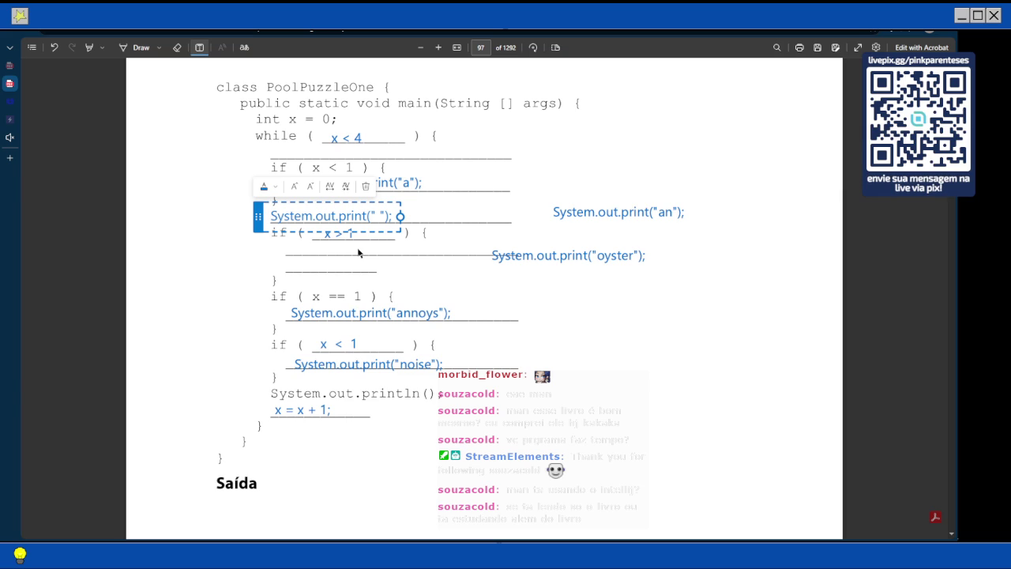
Release the print(" ") note and start new text on the blank line inside if ( x > 1 )
{"action": "left_click", "coordinate": [654, 264]}
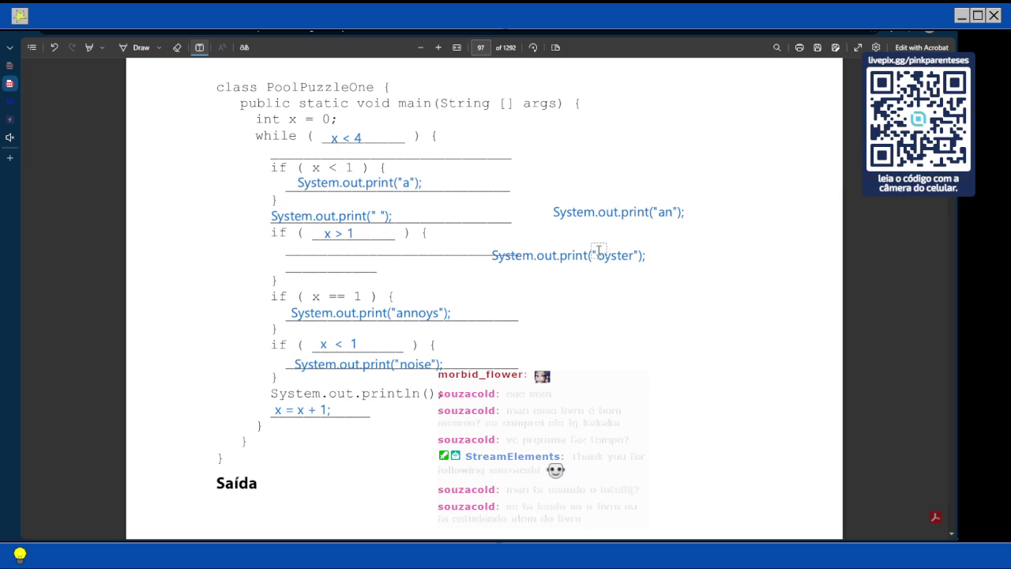
{"action": "scroll", "coordinate": [598, 250], "scroll_direction": "up", "scroll_amount": 1}
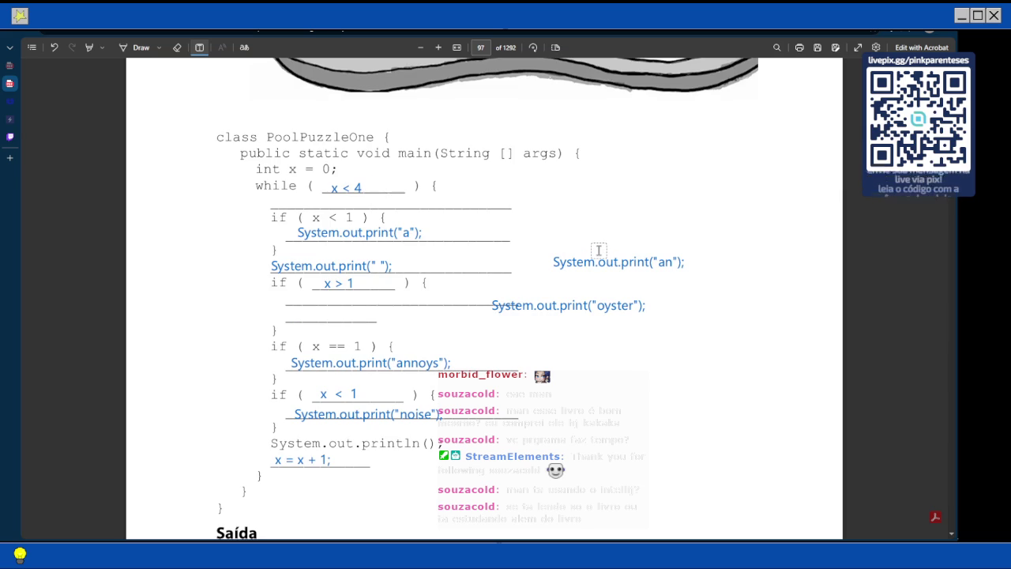
{"action": "scroll", "coordinate": [599, 250], "scroll_direction": "up", "scroll_amount": 3}
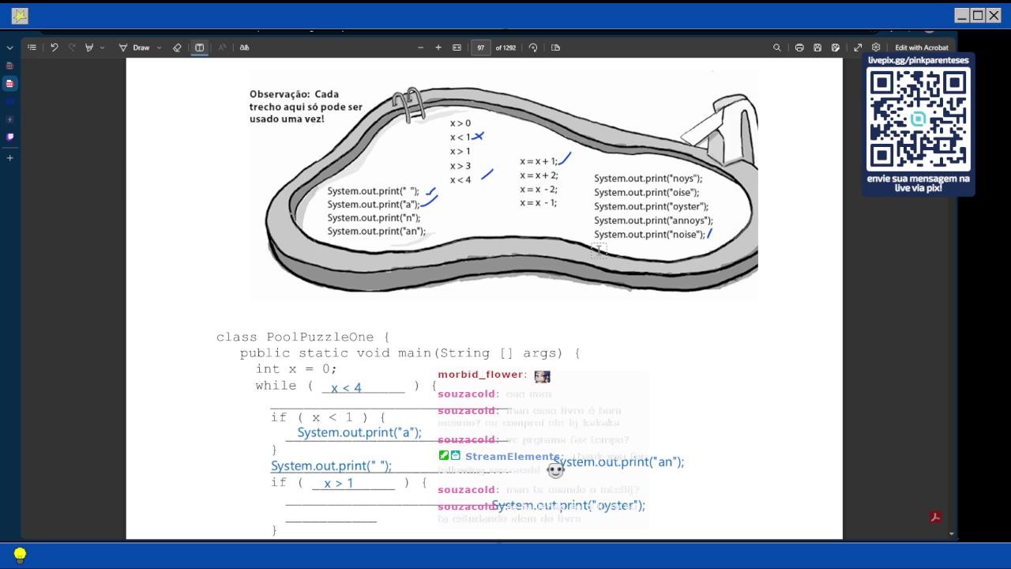
{"action": "scroll", "coordinate": [565, 174], "scroll_direction": "down", "scroll_amount": 3}
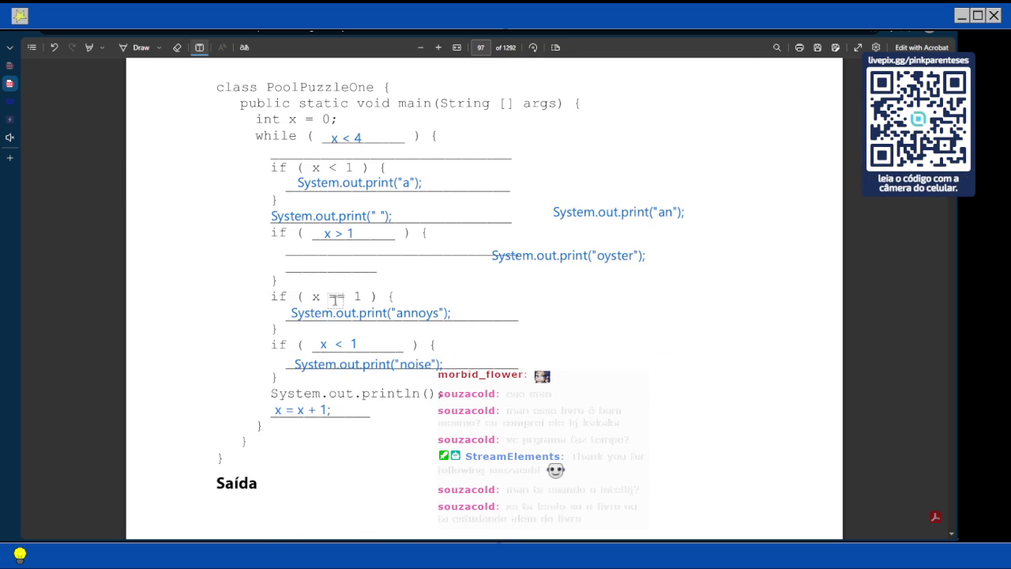
{"action": "left_click", "coordinate": [294, 267]}
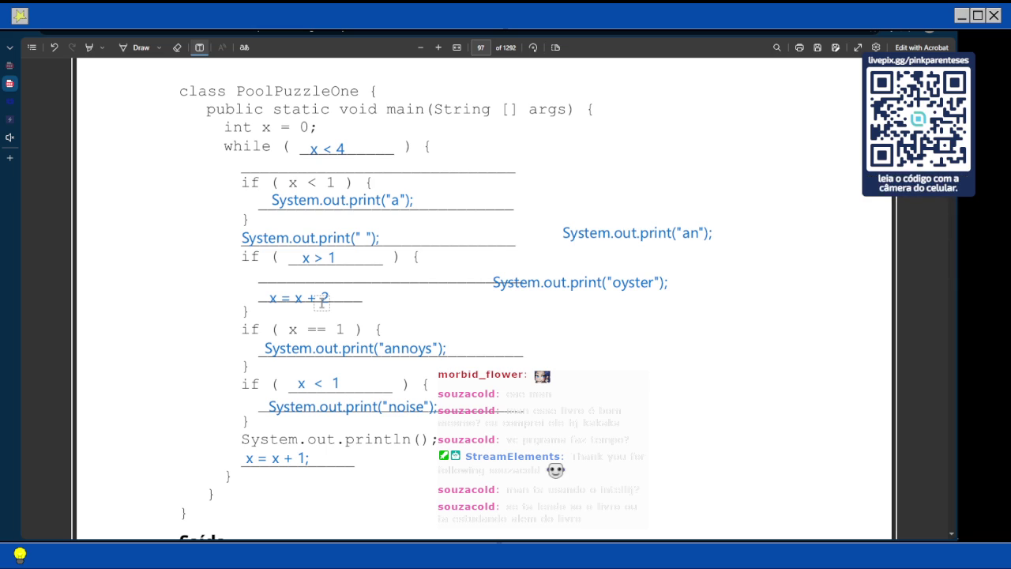
Erase the x = x + 2 answer box under if (x > 1), leaving that blank empty
{"action": "scroll", "coordinate": [324, 277], "scroll_direction": "up", "scroll_amount": 1}
{"action": "scroll", "coordinate": [324, 276], "scroll_direction": "down", "scroll_amount": 3}
{"action": "scroll", "coordinate": [324, 277], "scroll_direction": "up", "scroll_amount": 4}
{"action": "scroll", "coordinate": [324, 276], "scroll_direction": "up", "scroll_amount": 4}
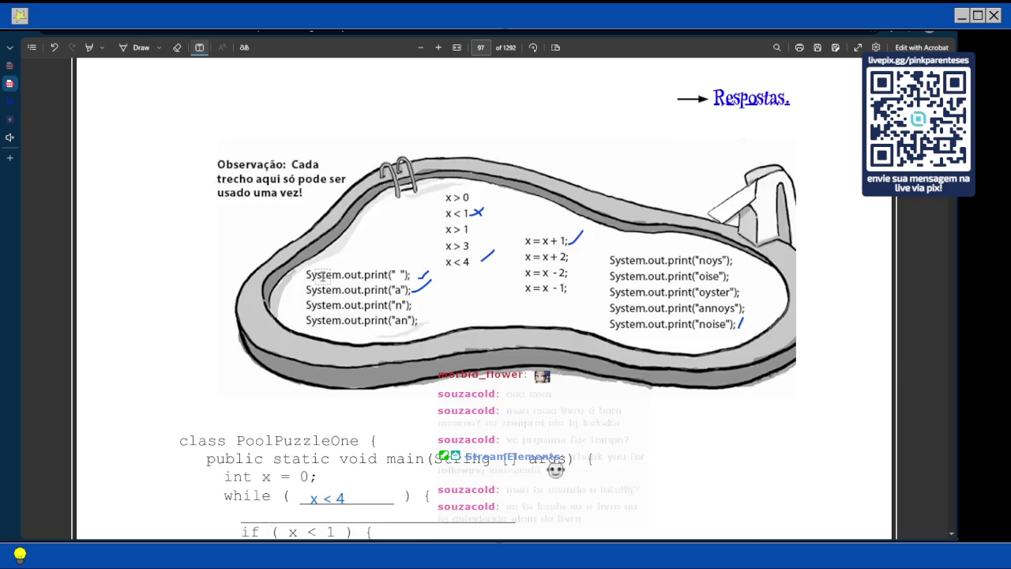
{"action": "scroll", "coordinate": [324, 277], "scroll_direction": "up", "scroll_amount": 4}
{"action": "scroll", "coordinate": [324, 276], "scroll_direction": "down", "scroll_amount": 3}
{"action": "scroll", "coordinate": [323, 275], "scroll_direction": "down", "scroll_amount": 8}
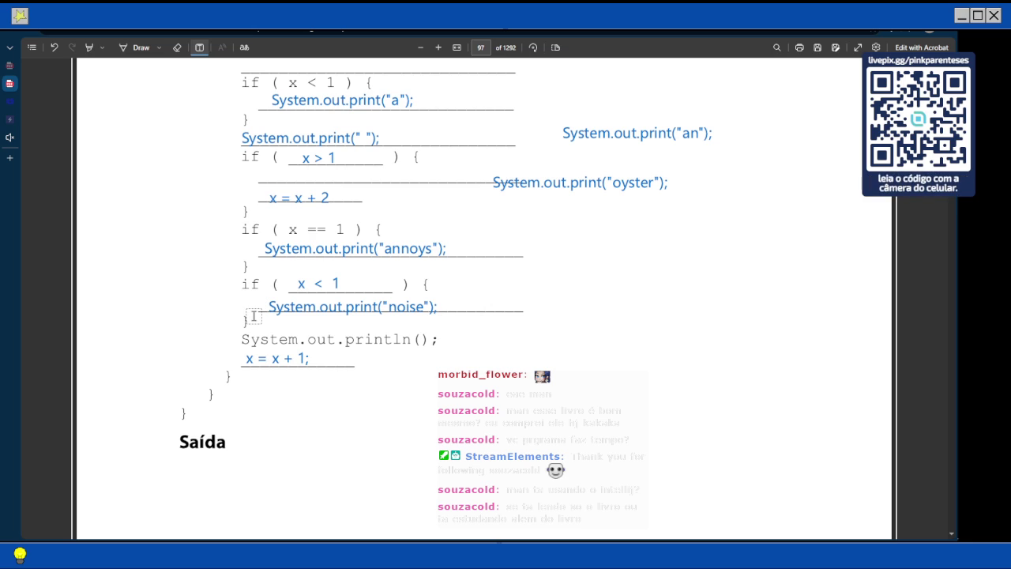
{"action": "scroll", "coordinate": [391, 276], "scroll_direction": "up", "scroll_amount": 6}
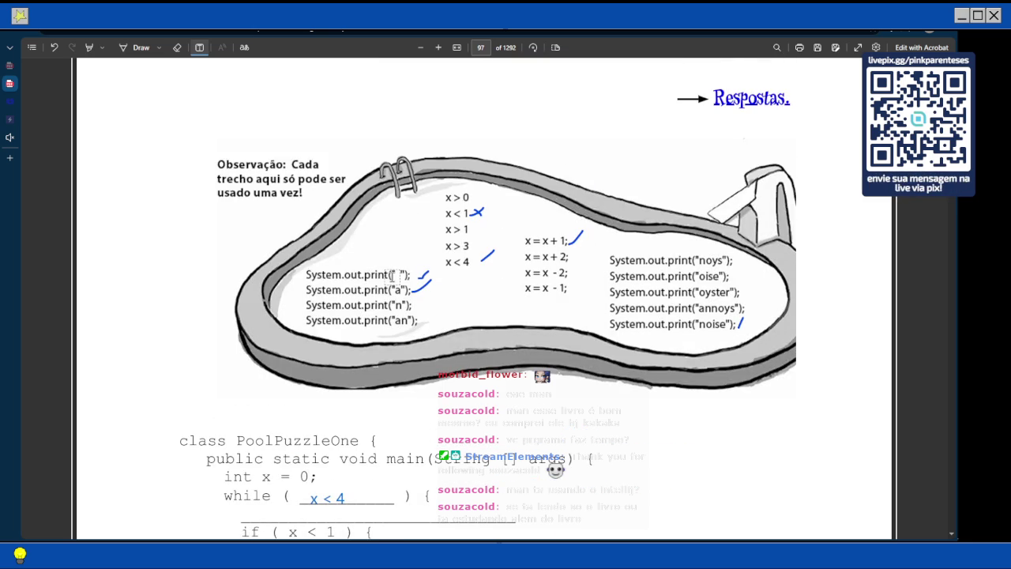
{"action": "scroll", "coordinate": [393, 275], "scroll_direction": "down", "scroll_amount": 5}
{"action": "scroll", "coordinate": [277, 440], "scroll_direction": "down", "scroll_amount": 2}
{"action": "scroll", "coordinate": [327, 182], "scroll_direction": "down", "scroll_amount": 3}
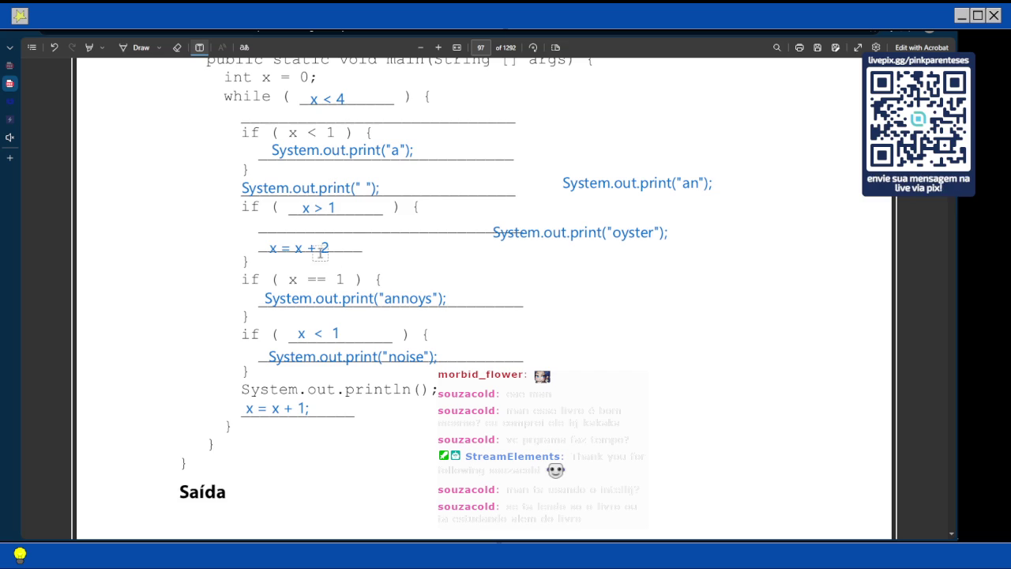
{"action": "left_click", "coordinate": [331, 248]}
{"action": "left_click", "coordinate": [329, 246]}
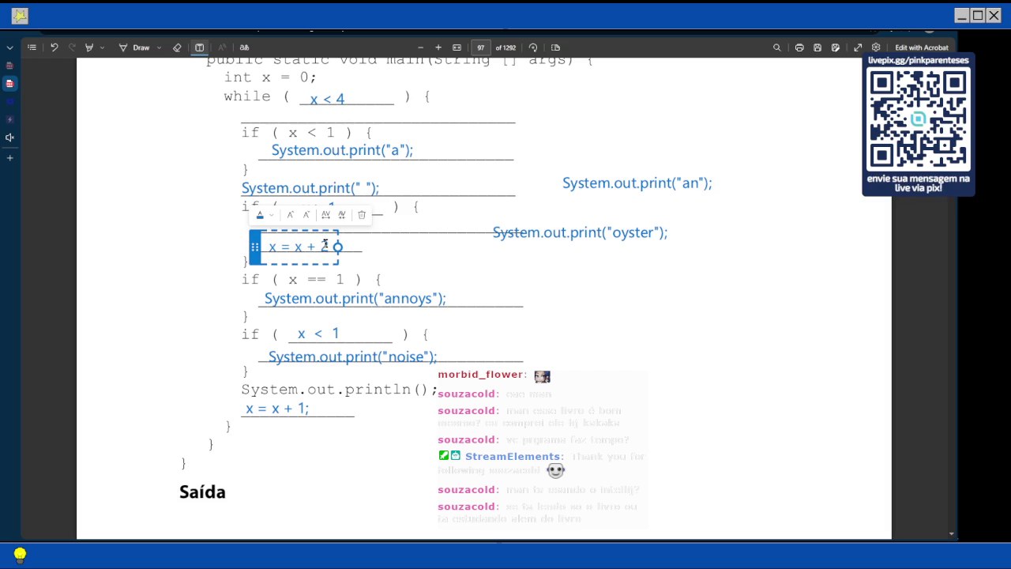
{"action": "key", "text": "BackSpace"}
{"action": "key", "text": "BackSpace"}
{"action": "key", "text": "BackSpace"}
{"action": "key", "text": "BackSpace"}
{"action": "key", "text": "BackSpace"}
{"action": "key", "text": "BackSpace"}
{"action": "left_click", "coordinate": [487, 294]}
{"action": "scroll", "coordinate": [488, 294], "scroll_direction": "down", "scroll_amount": 9}
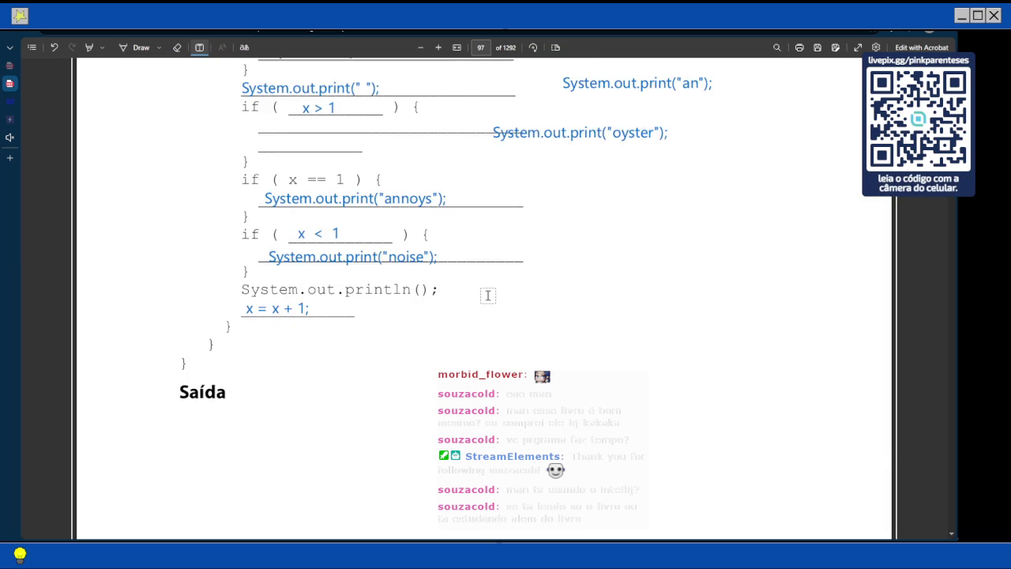
{"action": "scroll", "coordinate": [487, 295], "scroll_direction": "up", "scroll_amount": 9}
{"action": "scroll", "coordinate": [487, 296], "scroll_direction": "up", "scroll_amount": 3}
{"action": "scroll", "coordinate": [488, 295], "scroll_direction": "up", "scroll_amount": 10}
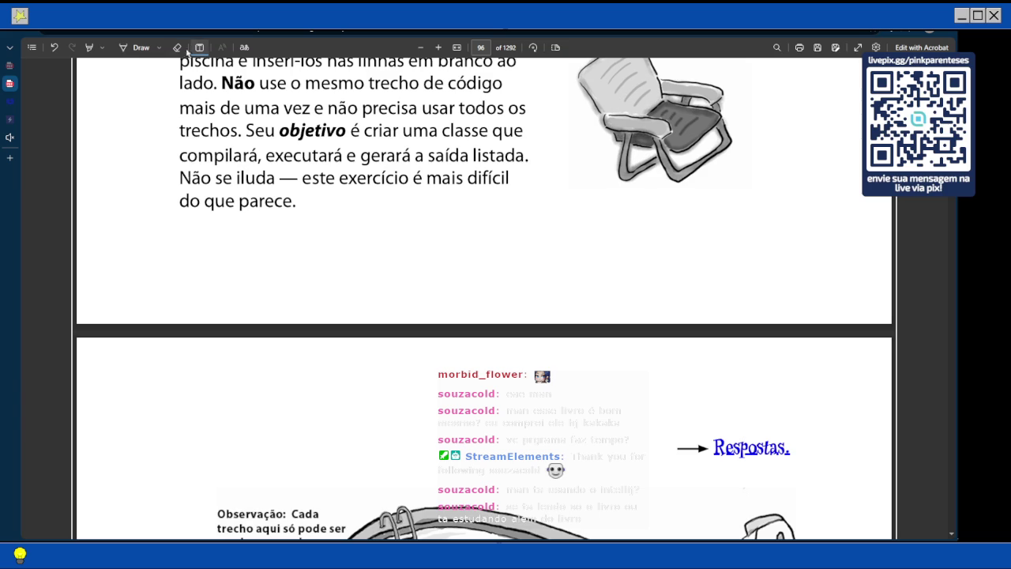
Jump to the Pool Puzzle answers page through the Respostas link
{"action": "left_click", "coordinate": [726, 434]}
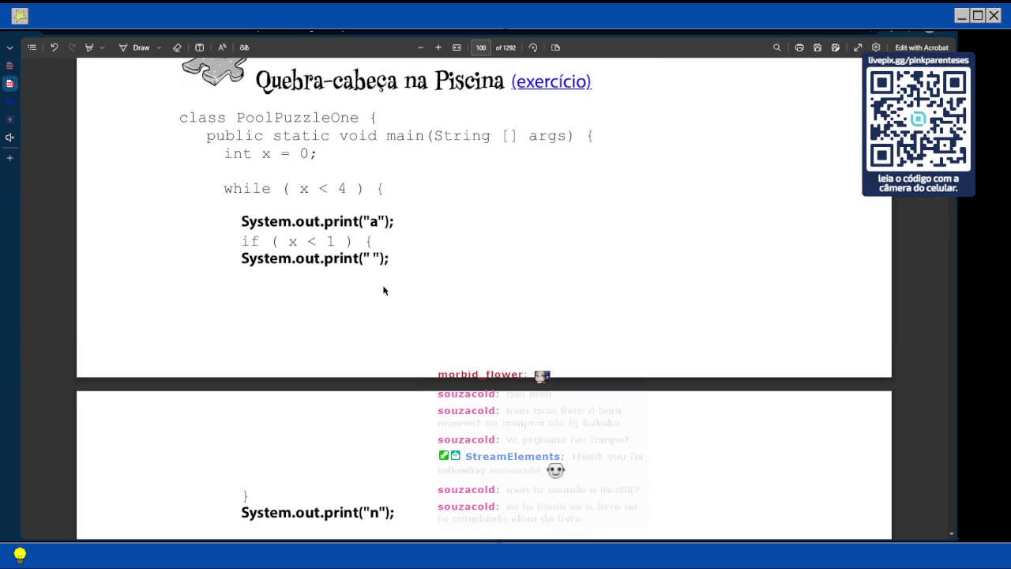
{"action": "scroll", "coordinate": [384, 291], "scroll_direction": "up", "scroll_amount": 2}
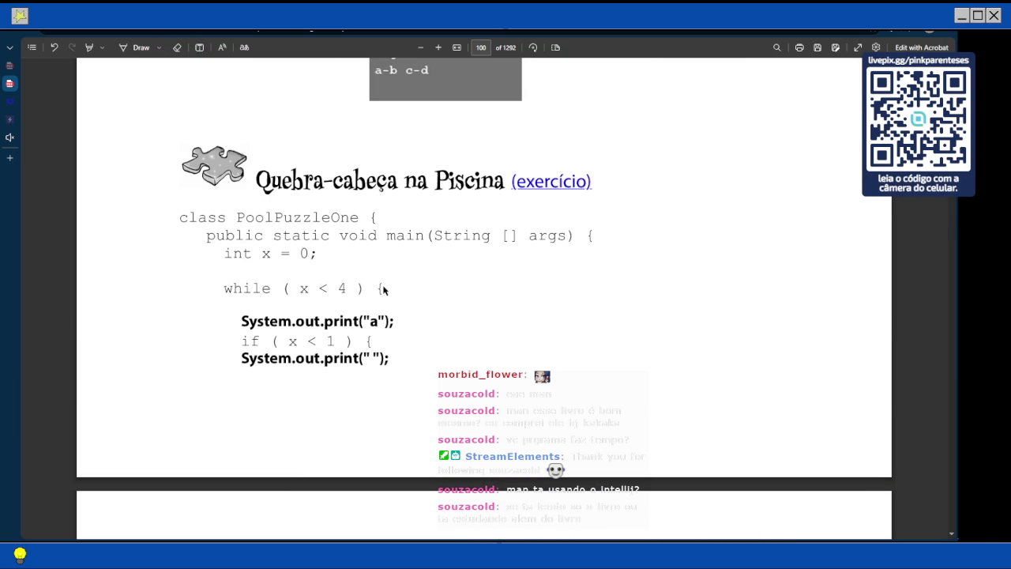
{"action": "scroll", "coordinate": [384, 290], "scroll_direction": "down", "scroll_amount": 4}
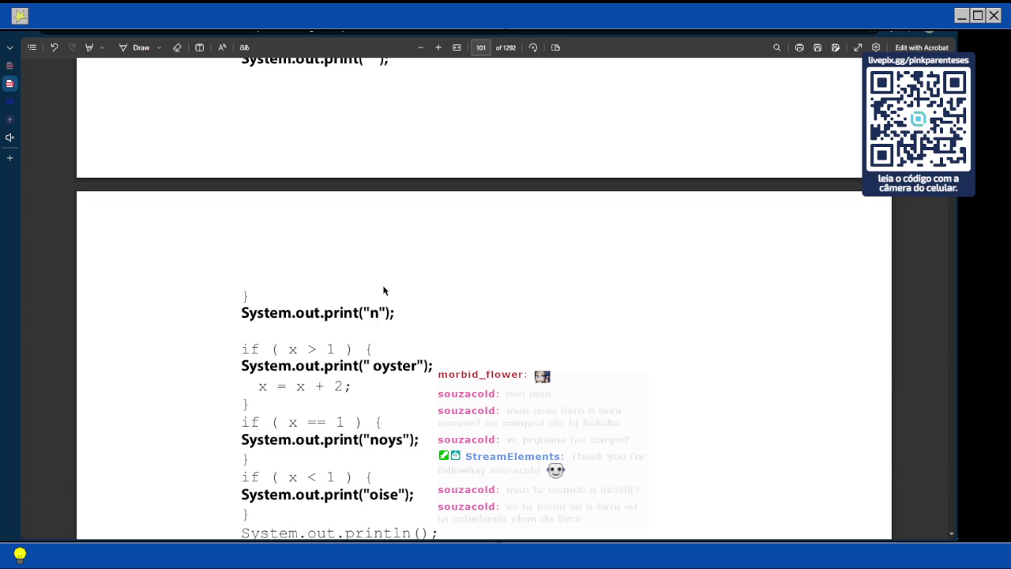
{"action": "scroll", "coordinate": [384, 290], "scroll_direction": "up", "scroll_amount": 1}
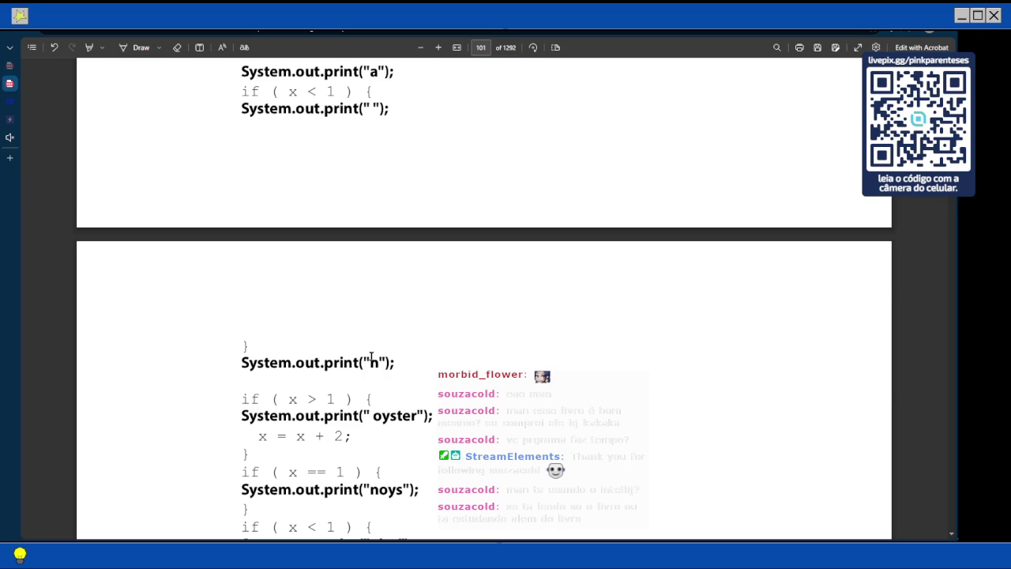
{"action": "scroll", "coordinate": [371, 357], "scroll_direction": "up", "scroll_amount": 10}
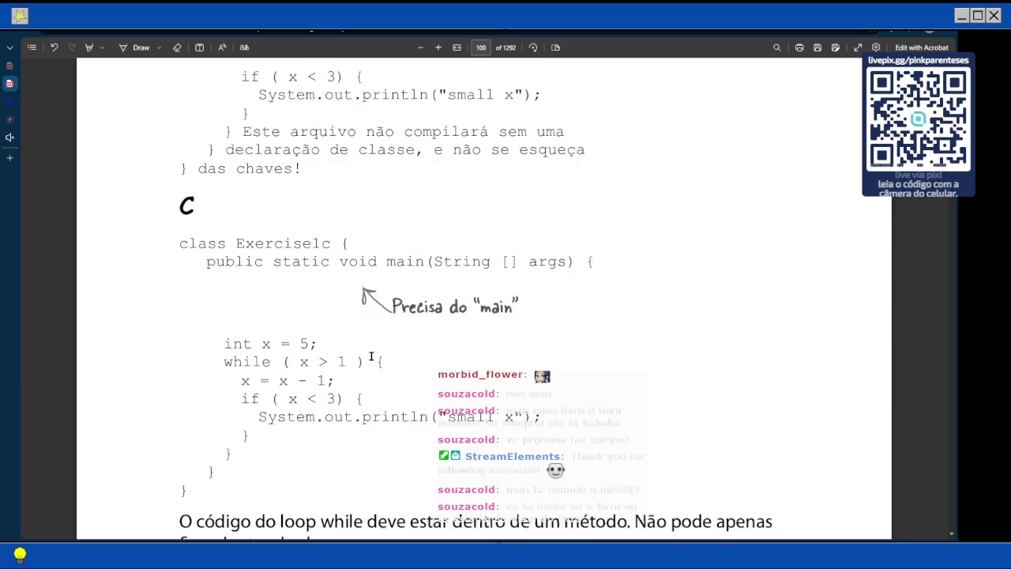
{"action": "scroll", "coordinate": [370, 358], "scroll_direction": "up", "scroll_amount": 5}
{"action": "scroll", "coordinate": [370, 356], "scroll_direction": "up", "scroll_amount": 20}
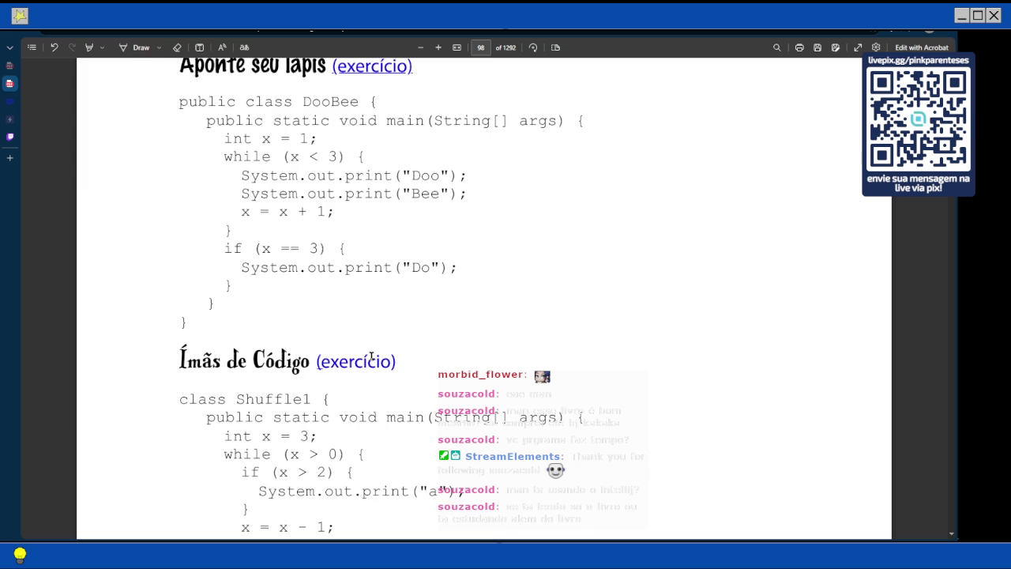
{"action": "scroll", "coordinate": [370, 356], "scroll_direction": "up", "scroll_amount": 9}
{"action": "scroll", "coordinate": [370, 357], "scroll_direction": "up", "scroll_amount": 4}
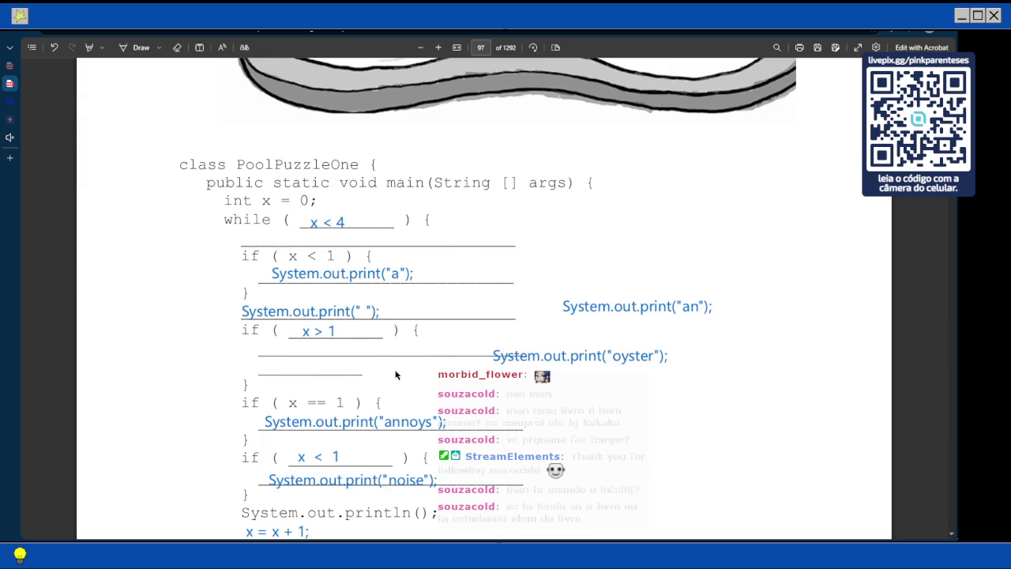
Read through the PoolPuzzleOne solution down to its output 'a noise annoys an oyster' on page 101
{"action": "scroll", "coordinate": [345, 269], "scroll_direction": "down", "scroll_amount": 5}
{"action": "scroll", "coordinate": [345, 269], "scroll_direction": "down", "scroll_amount": 20}
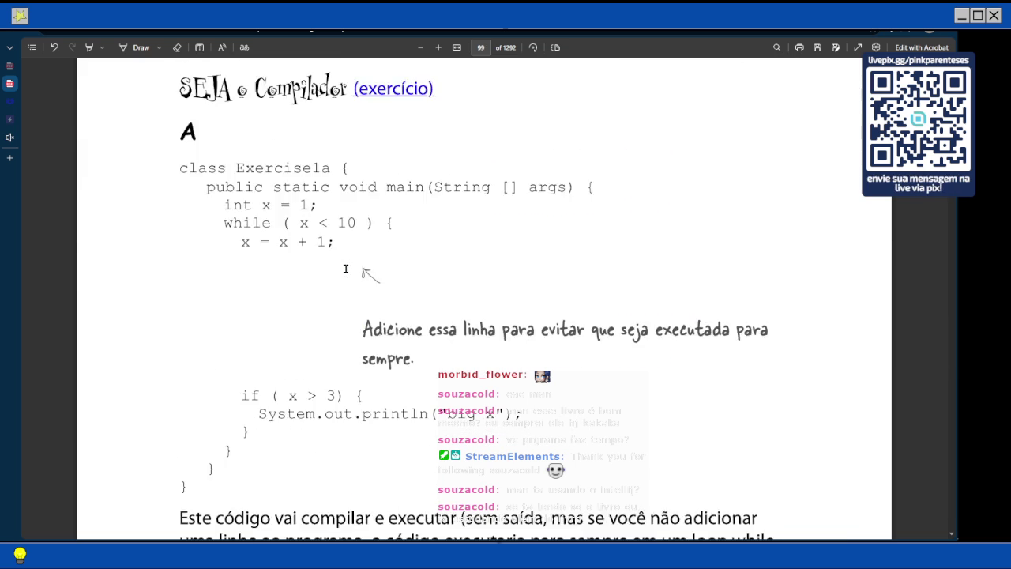
{"action": "scroll", "coordinate": [346, 266], "scroll_direction": "down", "scroll_amount": 4}
{"action": "scroll", "coordinate": [345, 266], "scroll_direction": "down", "scroll_amount": 15}
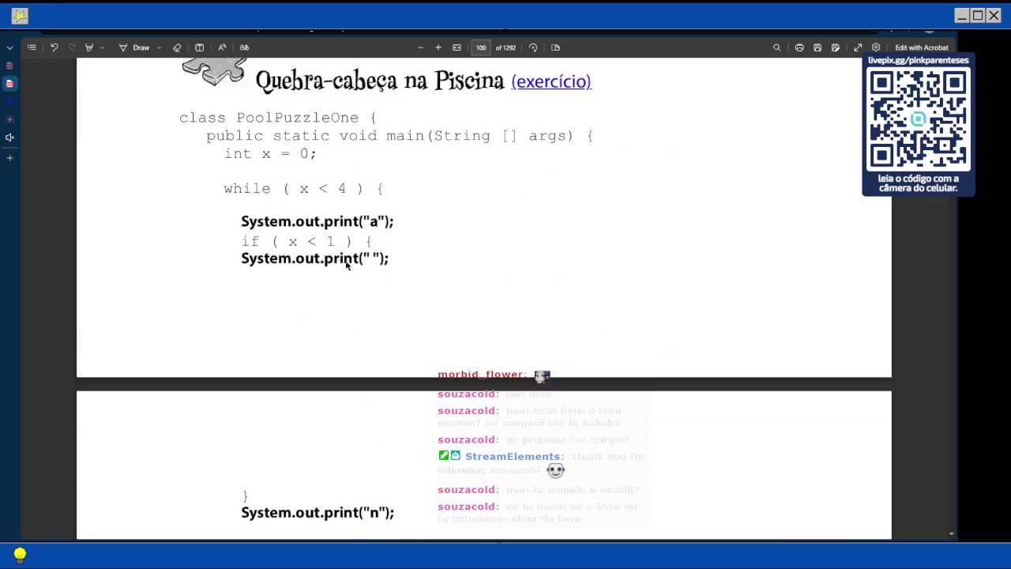
{"action": "scroll", "coordinate": [345, 266], "scroll_direction": "down", "scroll_amount": 5}
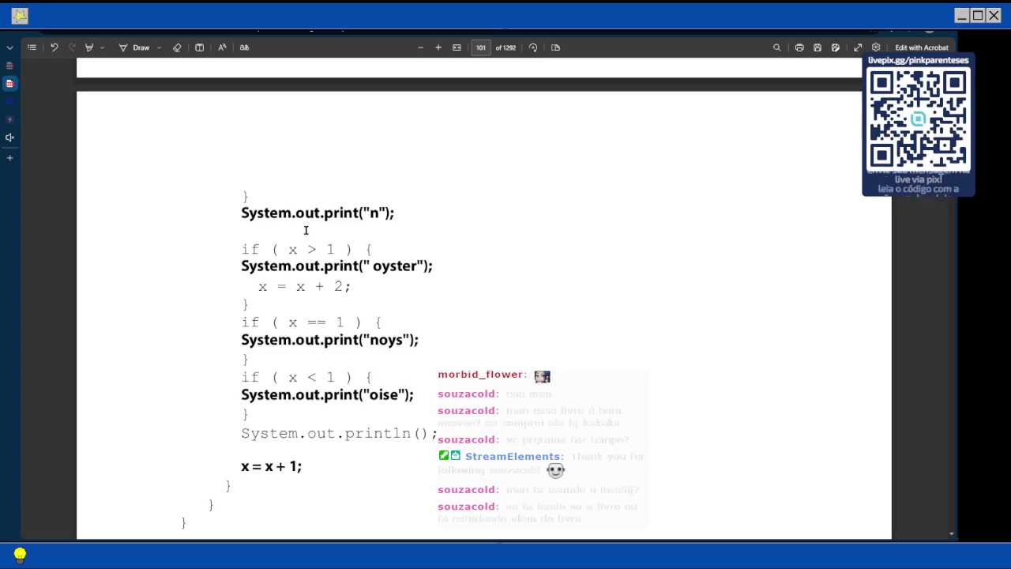
{"action": "scroll", "coordinate": [306, 230], "scroll_direction": "up", "scroll_amount": 4}
{"action": "scroll", "coordinate": [306, 230], "scroll_direction": "down", "scroll_amount": 5}
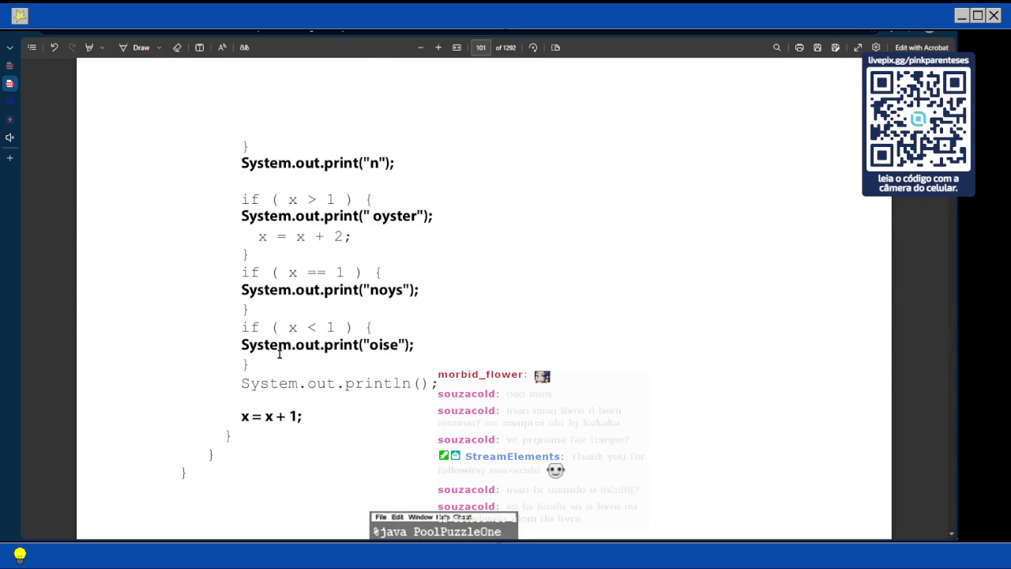
{"action": "scroll", "coordinate": [286, 324], "scroll_direction": "up", "scroll_amount": 8}
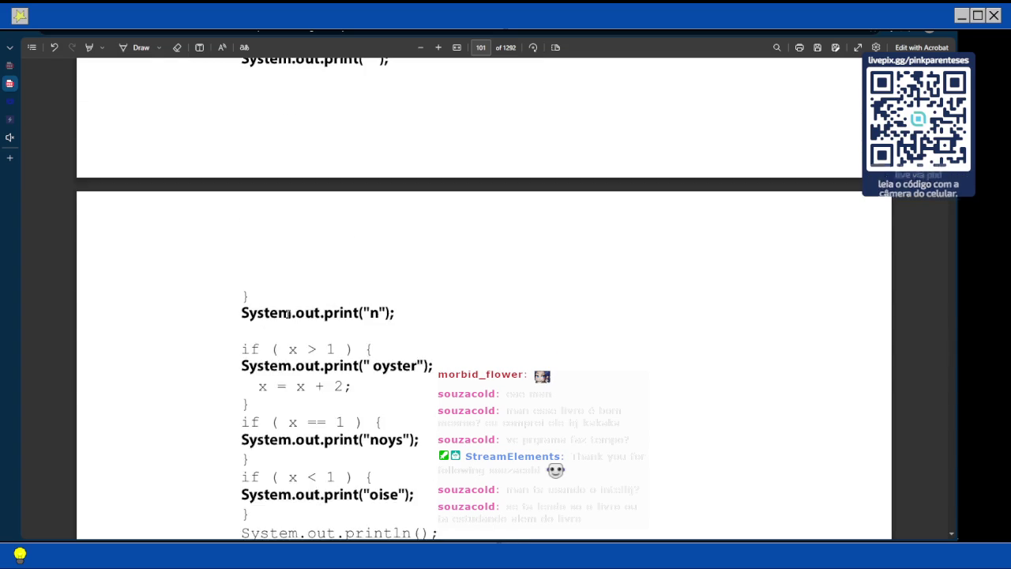
{"action": "scroll", "coordinate": [288, 314], "scroll_direction": "down", "scroll_amount": 7}
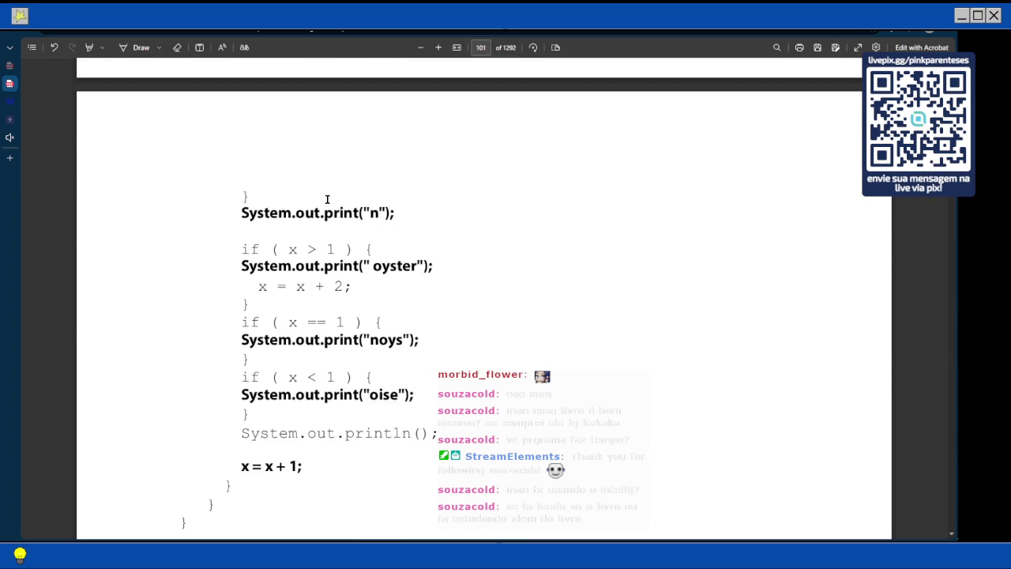
{"action": "scroll", "coordinate": [327, 200], "scroll_direction": "down", "scroll_amount": 4}
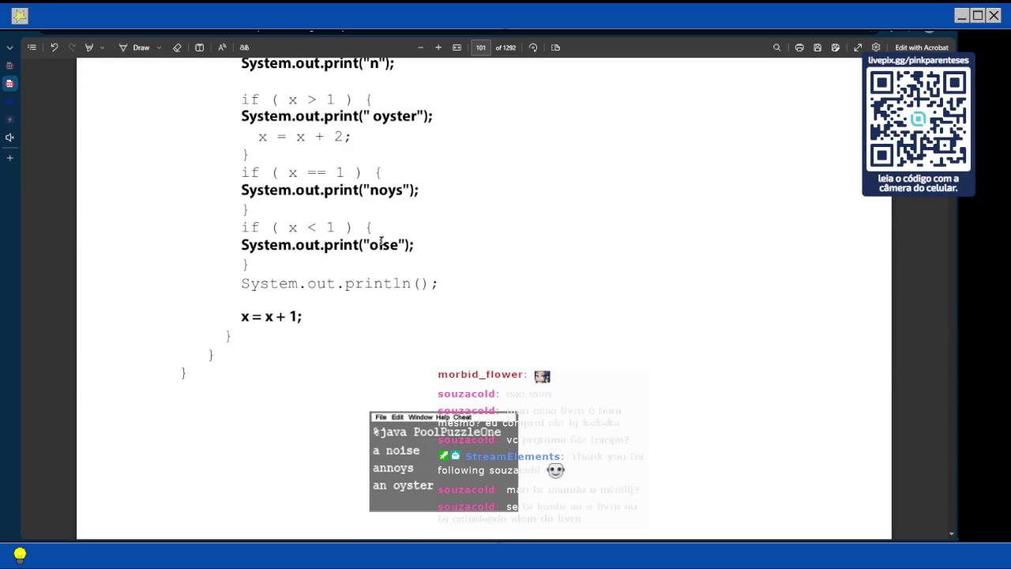
{"action": "scroll", "coordinate": [380, 241], "scroll_direction": "down", "scroll_amount": 3}
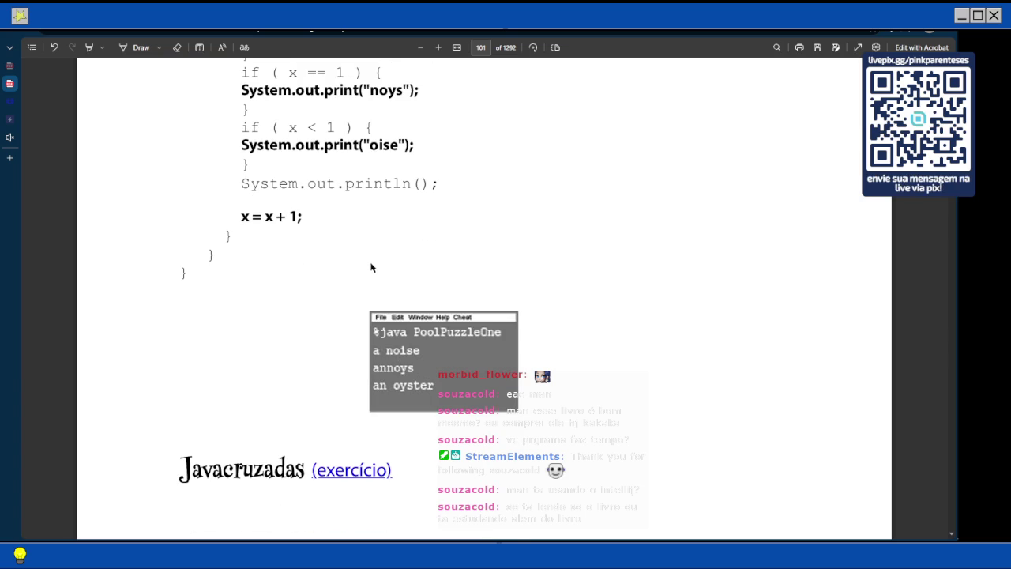
{"action": "scroll", "coordinate": [375, 272], "scroll_direction": "up", "scroll_amount": 10}
{"action": "scroll", "coordinate": [340, 145], "scroll_direction": "down", "scroll_amount": 6}
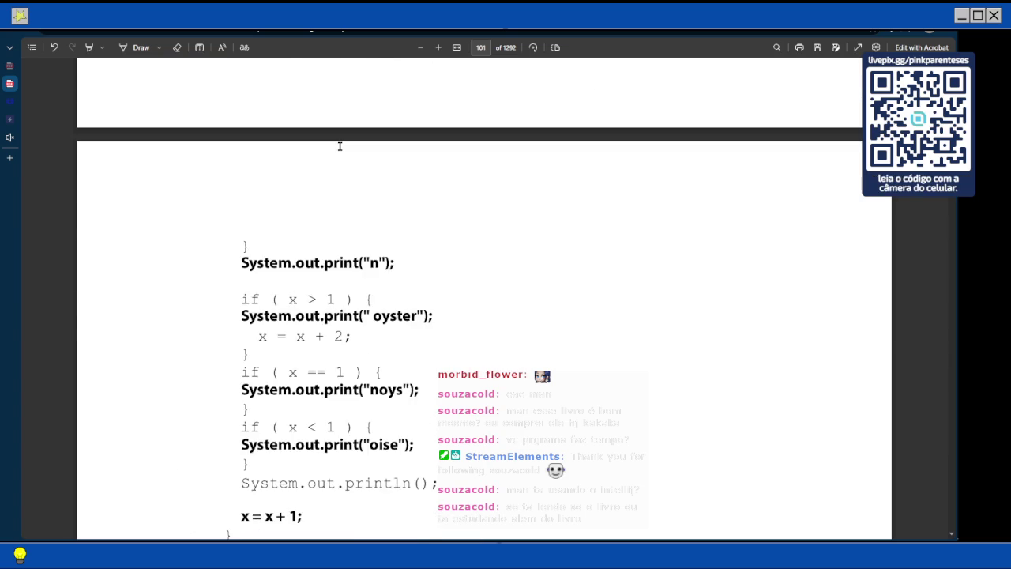
{"action": "scroll", "coordinate": [339, 146], "scroll_direction": "up", "scroll_amount": 5}
{"action": "scroll", "coordinate": [367, 169], "scroll_direction": "down", "scroll_amount": 5}
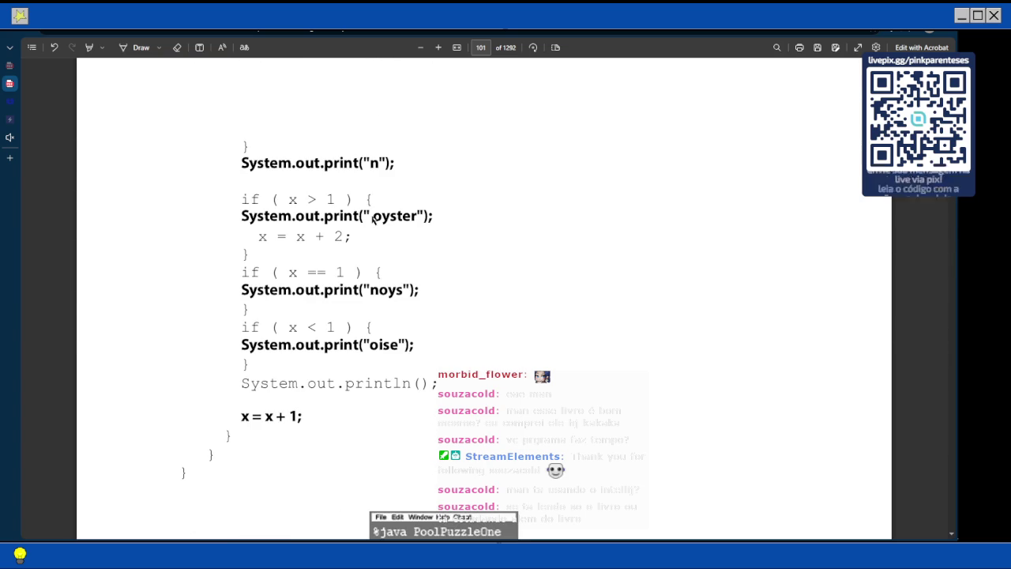
{"action": "scroll", "coordinate": [339, 361], "scroll_direction": "down", "scroll_amount": 4}
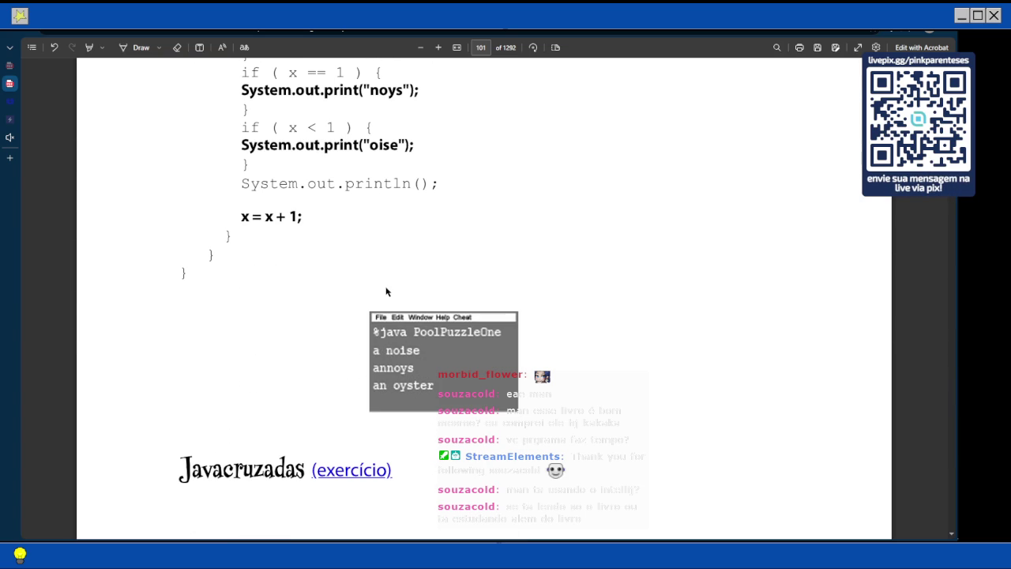
{"action": "scroll", "coordinate": [388, 292], "scroll_direction": "up", "scroll_amount": 2}
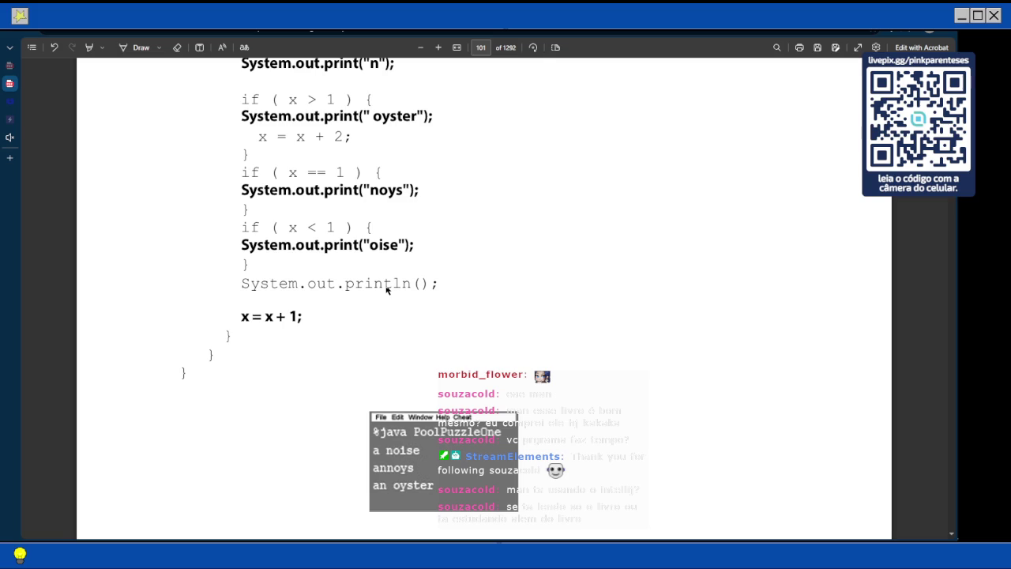
{"action": "scroll", "coordinate": [387, 290], "scroll_direction": "up", "scroll_amount": 6}
{"action": "scroll", "coordinate": [387, 289], "scroll_direction": "up", "scroll_amount": 1}
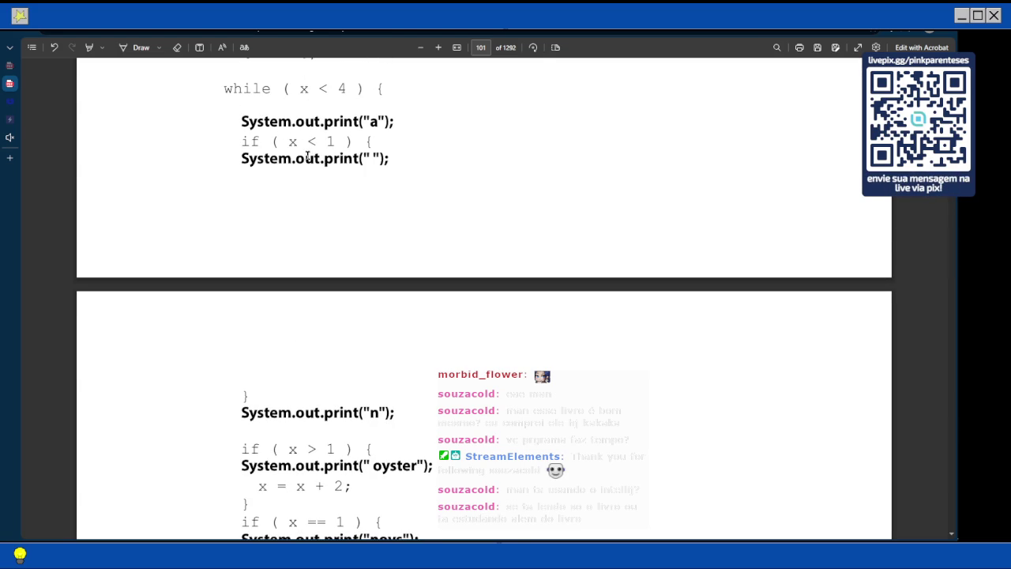
{"action": "scroll", "coordinate": [275, 159], "scroll_direction": "down", "scroll_amount": 2}
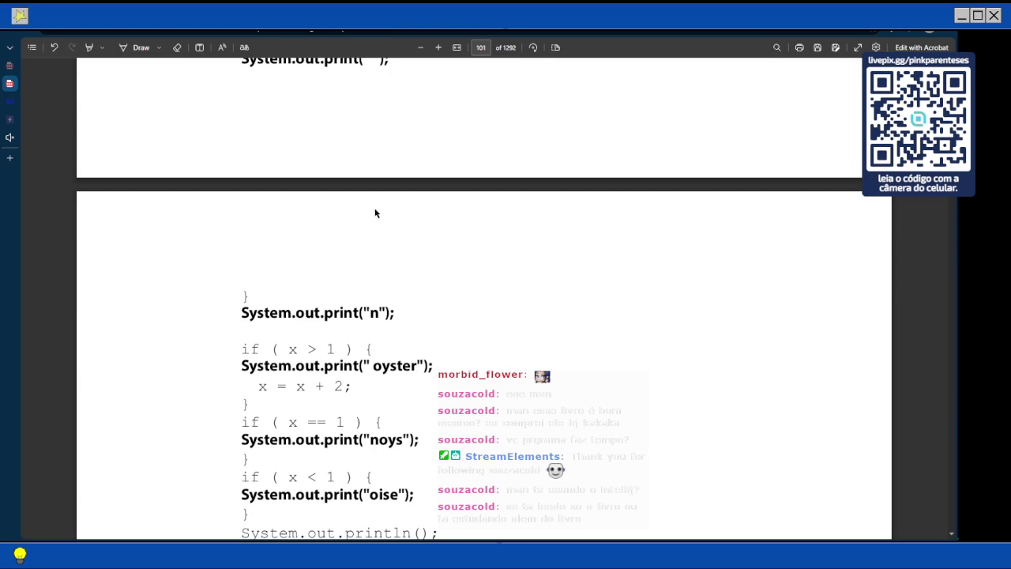
{"action": "scroll", "coordinate": [389, 269], "scroll_direction": "down", "scroll_amount": 2}
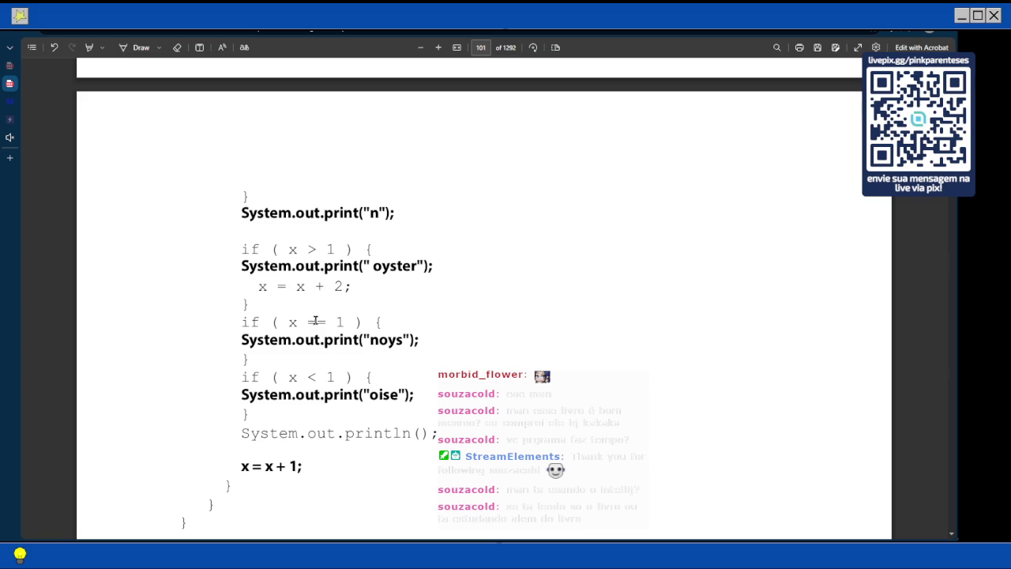
{"action": "scroll", "coordinate": [417, 318], "scroll_direction": "down", "scroll_amount": 5}
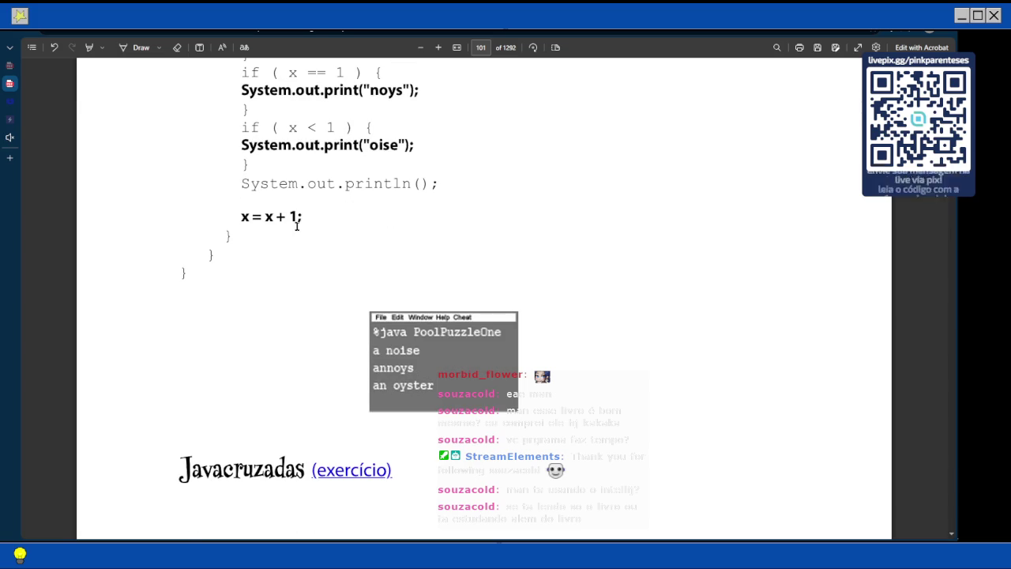
{"action": "scroll", "coordinate": [324, 210], "scroll_direction": "up", "scroll_amount": 1}
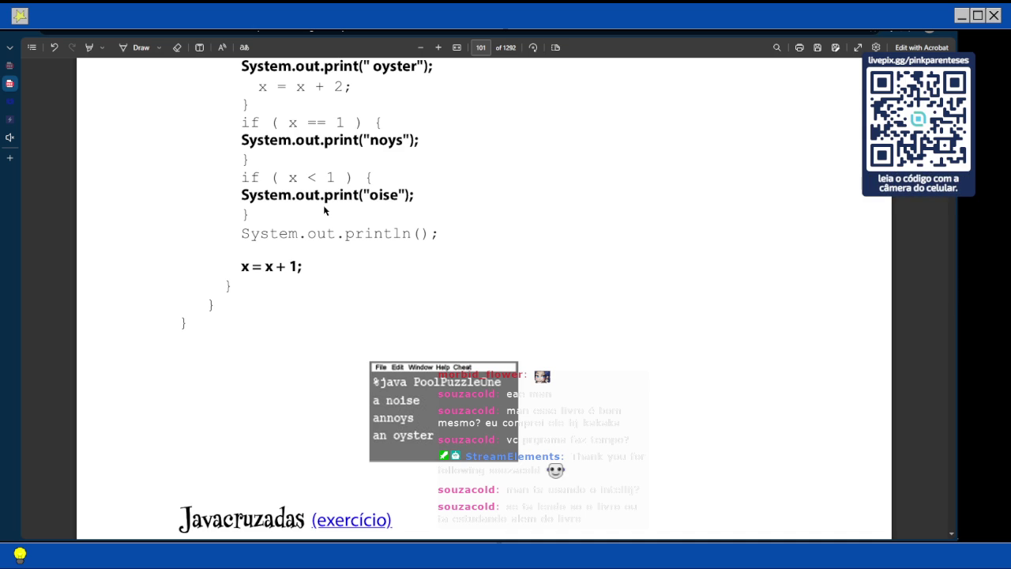
{"action": "scroll", "coordinate": [323, 205], "scroll_direction": "up", "scroll_amount": 5}
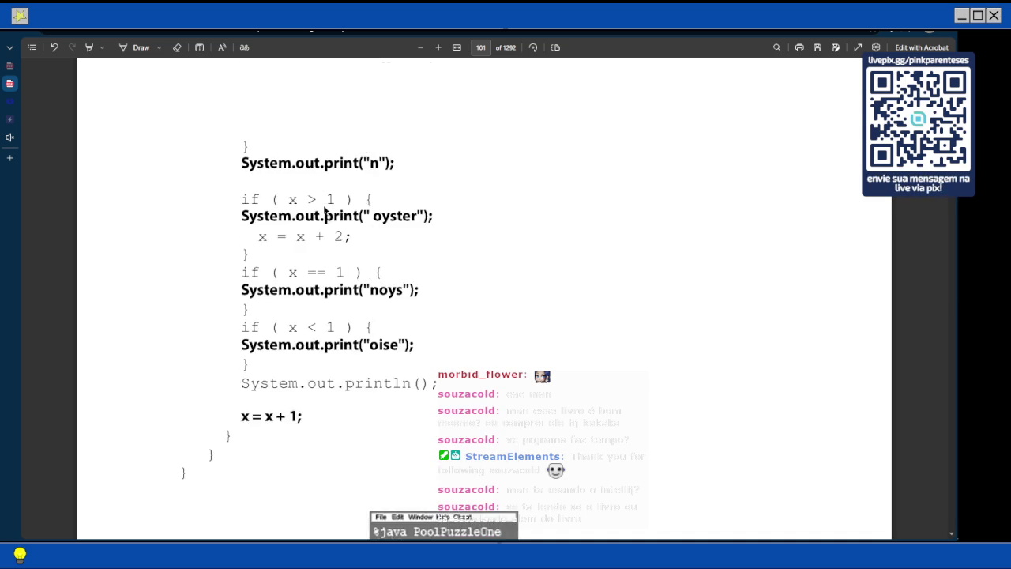
{"action": "scroll", "coordinate": [355, 157], "scroll_direction": "down", "scroll_amount": 1}
{"action": "scroll", "coordinate": [355, 157], "scroll_direction": "down", "scroll_amount": 2}
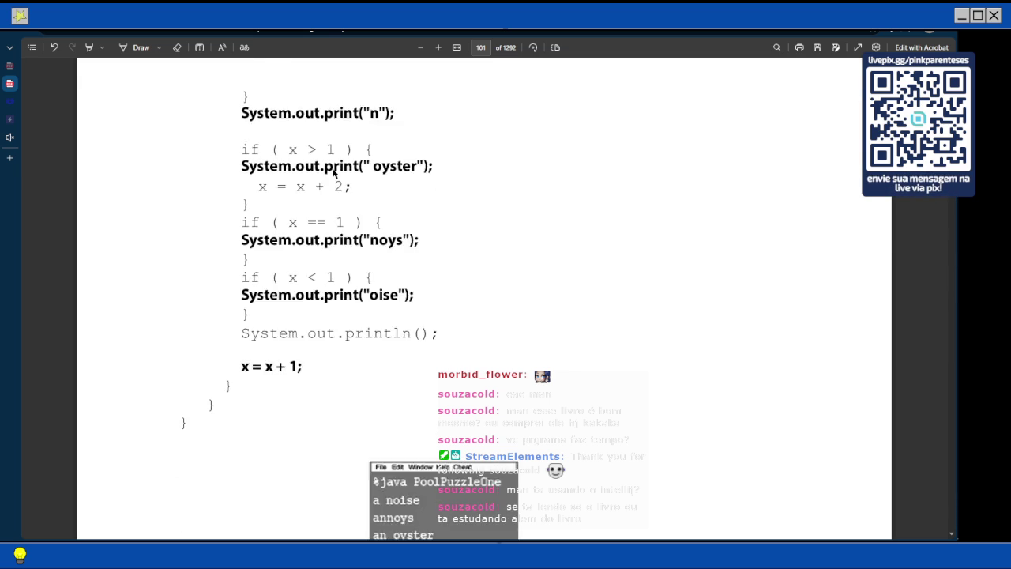
{"action": "scroll", "coordinate": [332, 172], "scroll_direction": "up", "scroll_amount": 3}
{"action": "scroll", "coordinate": [332, 172], "scroll_direction": "down", "scroll_amount": 2}
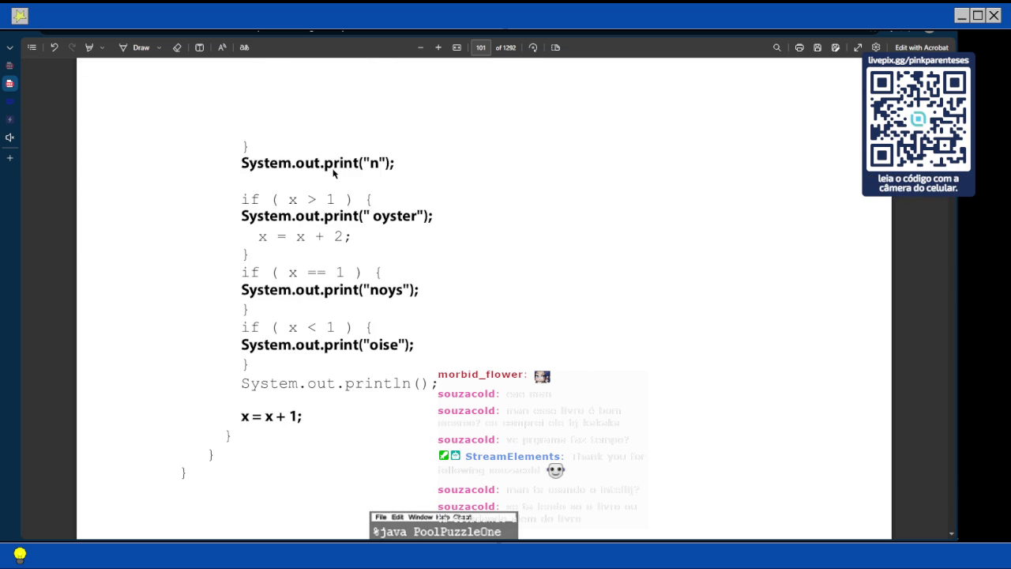
{"action": "scroll", "coordinate": [333, 172], "scroll_direction": "down", "scroll_amount": 2}
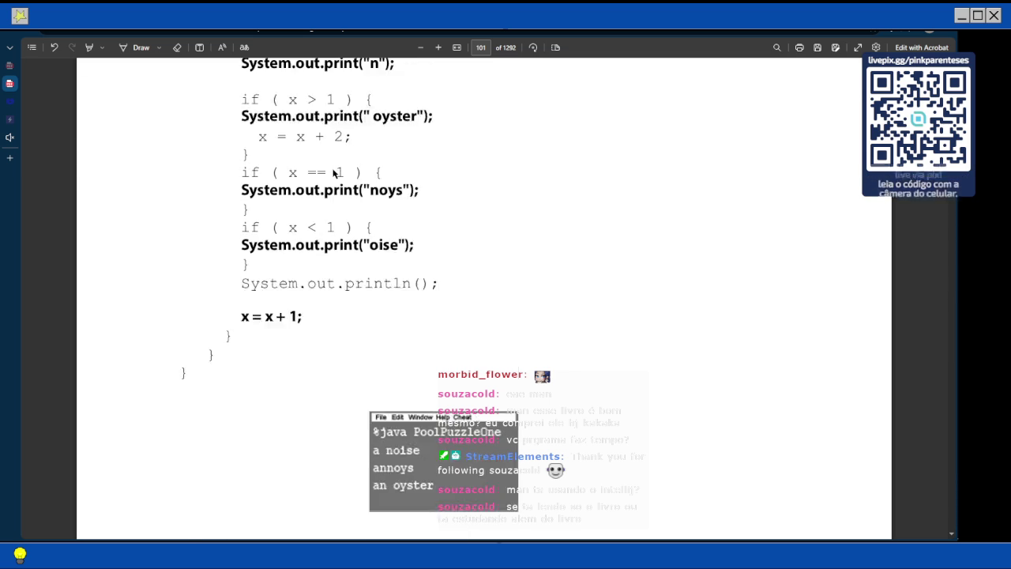
{"action": "scroll", "coordinate": [332, 172], "scroll_direction": "up", "scroll_amount": 1}
{"action": "scroll", "coordinate": [332, 172], "scroll_direction": "down", "scroll_amount": 1}
Copy the PoolPuzzleOne code from page 101 via the right-click Copy option
{"action": "mouse_move", "coordinate": [198, 324]}
{"action": "left_mouse_down"}
{"action": "mouse_move", "coordinate": [200, 210]}
{"action": "mouse_move", "coordinate": [219, 72]}
{"action": "mouse_move", "coordinate": [234, 49]}
{"action": "mouse_move", "coordinate": [181, 122]}
{"action": "mouse_move", "coordinate": [158, 121]}
{"action": "left_mouse_up"}
{"action": "right_click", "coordinate": [192, 123]}
{"action": "left_click", "coordinate": [225, 172]}
{"action": "scroll", "coordinate": [410, 282], "scroll_direction": "down", "scroll_amount": 8}
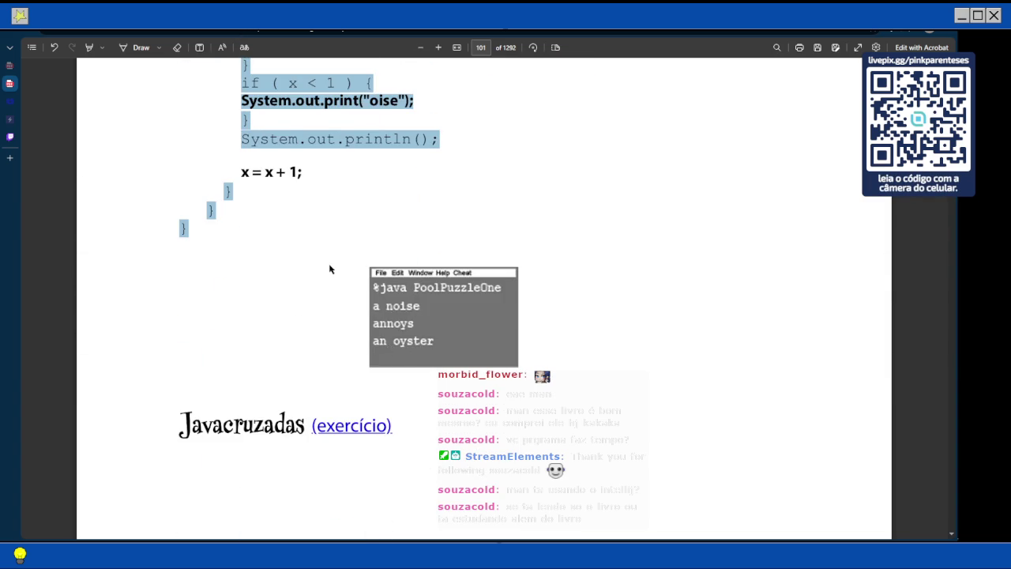
{"action": "scroll", "coordinate": [361, 305], "scroll_direction": "up", "scroll_amount": 3}
{"action": "scroll", "coordinate": [323, 264], "scroll_direction": "up", "scroll_amount": 1}
{"action": "left_click", "coordinate": [342, 272]}
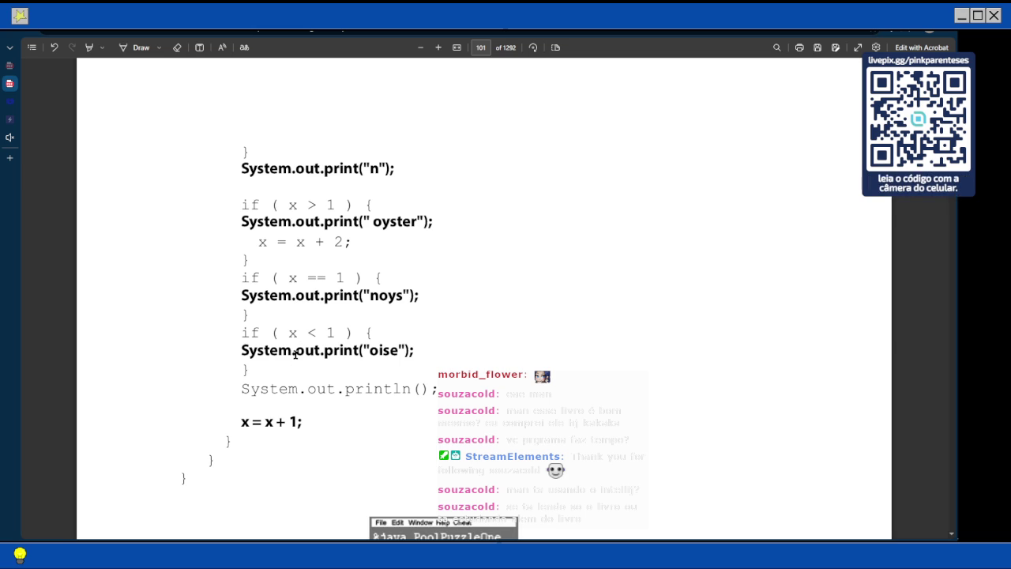
{"action": "scroll", "coordinate": [295, 353], "scroll_direction": "up", "scroll_amount": 2}
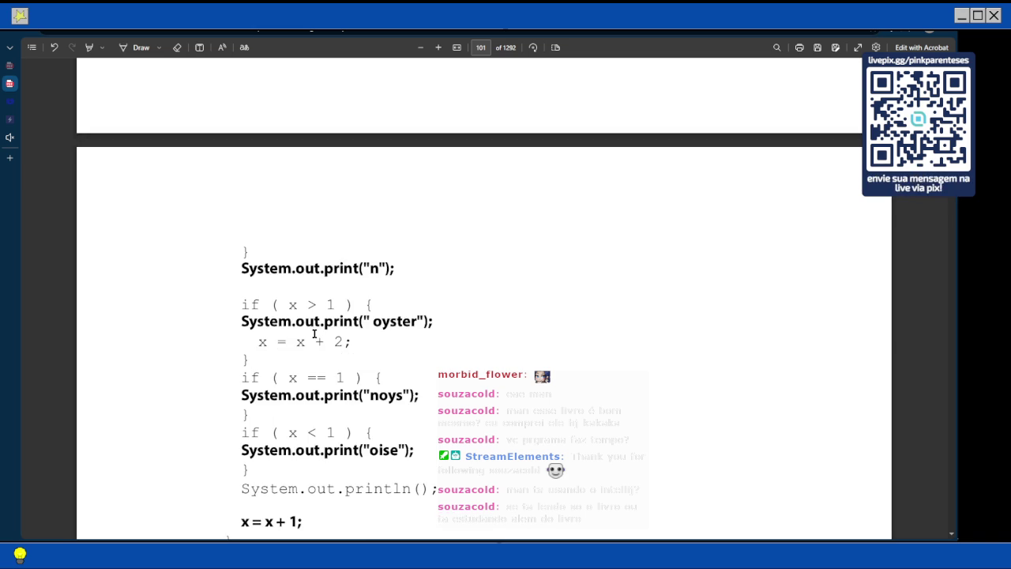
{"action": "scroll", "coordinate": [313, 334], "scroll_direction": "down", "scroll_amount": 5}
{"action": "left_click", "coordinate": [10, 120]}
Paste the PoolPuzzleOne code into OnlineGDB and delete the original class Main header line
{"action": "key", "text": "ctrl+v"}
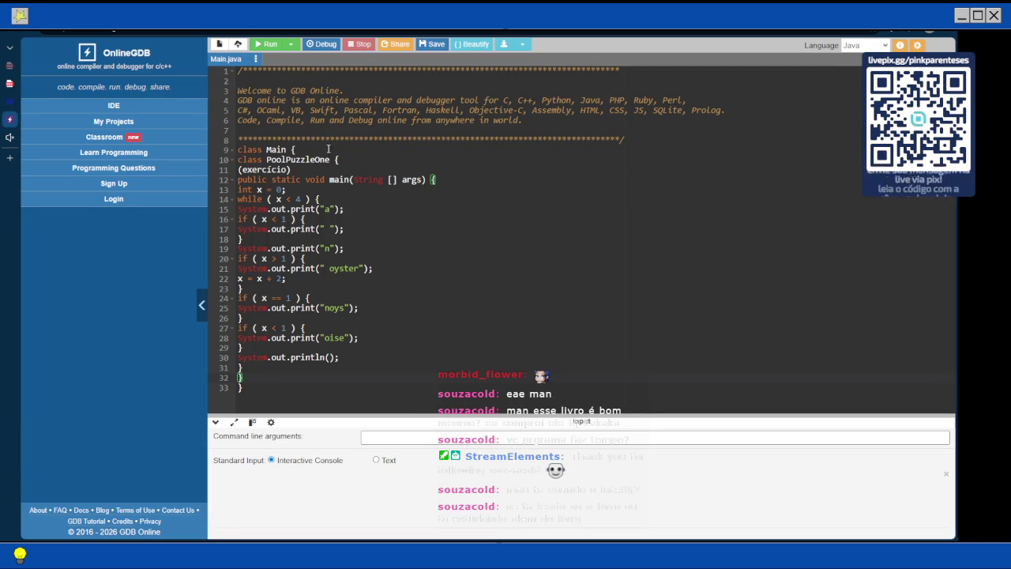
{"action": "left_click_drag", "start_coordinate": [279, 140], "coordinate": [250, 150]}
{"action": "left_click", "coordinate": [297, 150]}
{"action": "key", "text": "BackSpace"}
{"action": "key", "text": "BackSpace"}
{"action": "key", "text": "BackSpace"}
{"action": "key", "text": "ctrl+a"}
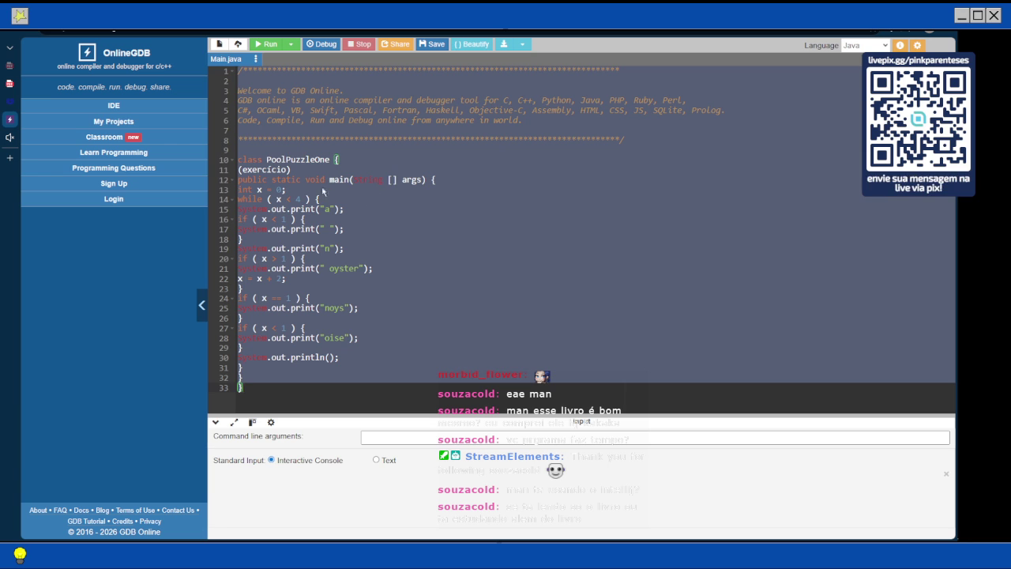
Rename class PoolPuzzleOne to Main and remove the stray (exercício) line
{"action": "left_click", "coordinate": [305, 177]}
{"action": "key", "text": "BackSpace"}
{"action": "key", "text": "BackSpace"}
{"action": "key", "text": "BackSpace"}
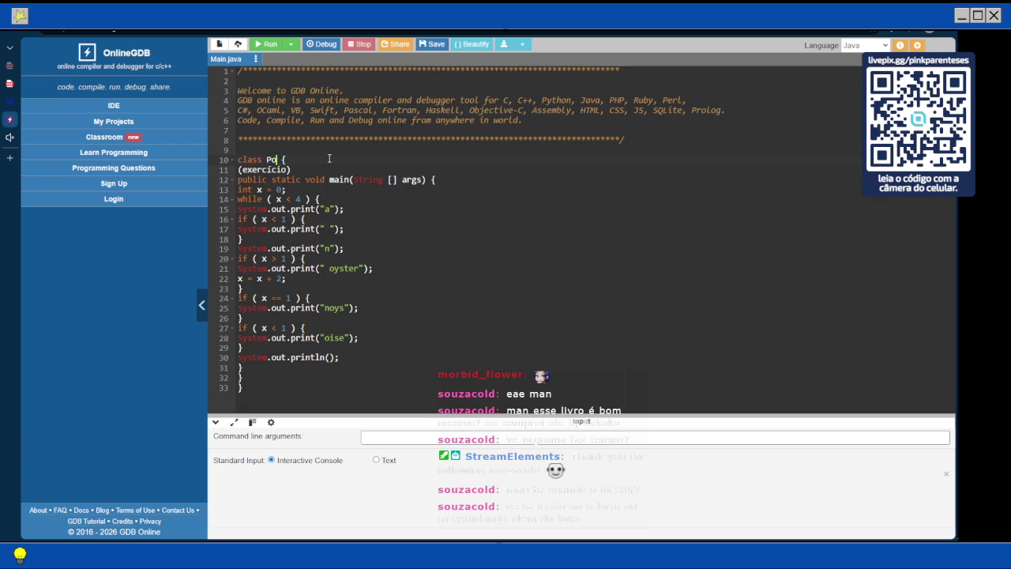
{"action": "type", "text": "Main"}
{"action": "key", "text": "Down"}
{"action": "key", "text": "BackSpace"}
{"action": "key", "text": "BackSpace"}
{"action": "key", "text": "BackSpace"}
{"action": "key", "text": "ctrl+a"}
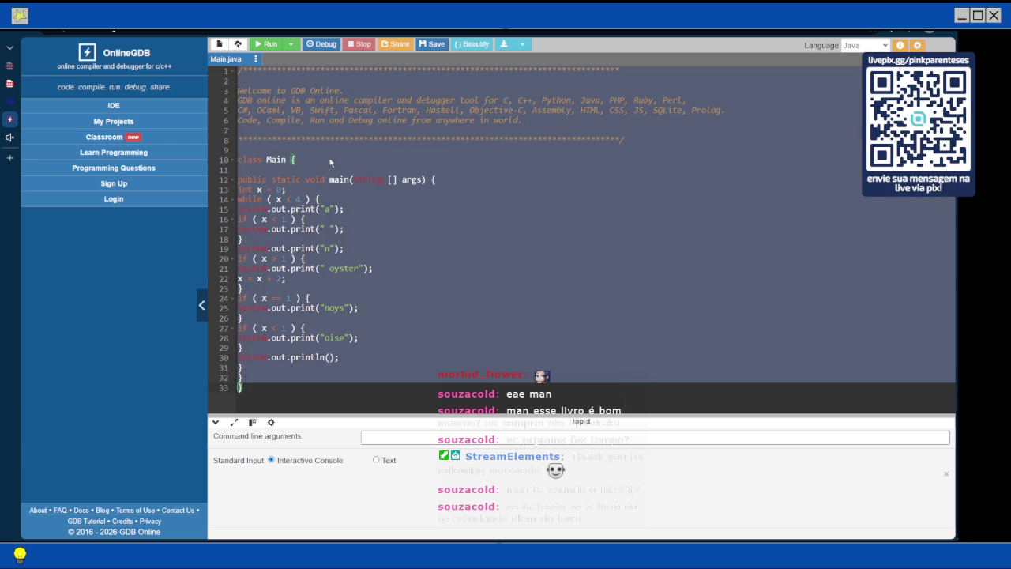
Run the Java program and accept the lost-connection reload, which ends on a 503 error
{"action": "key", "text": "Right"}
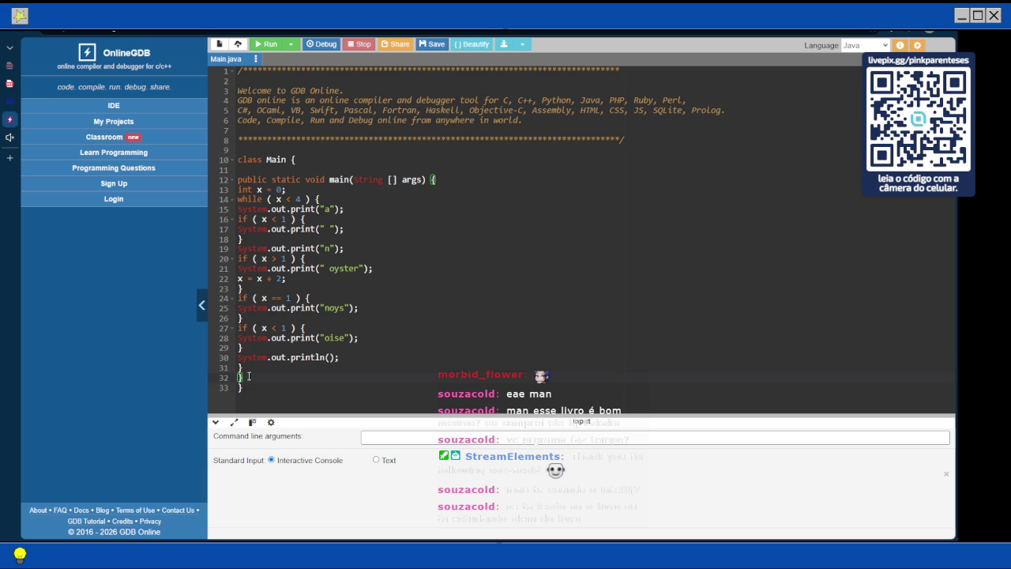
{"action": "left_click", "coordinate": [247, 367]}
{"action": "left_click", "coordinate": [260, 42]}
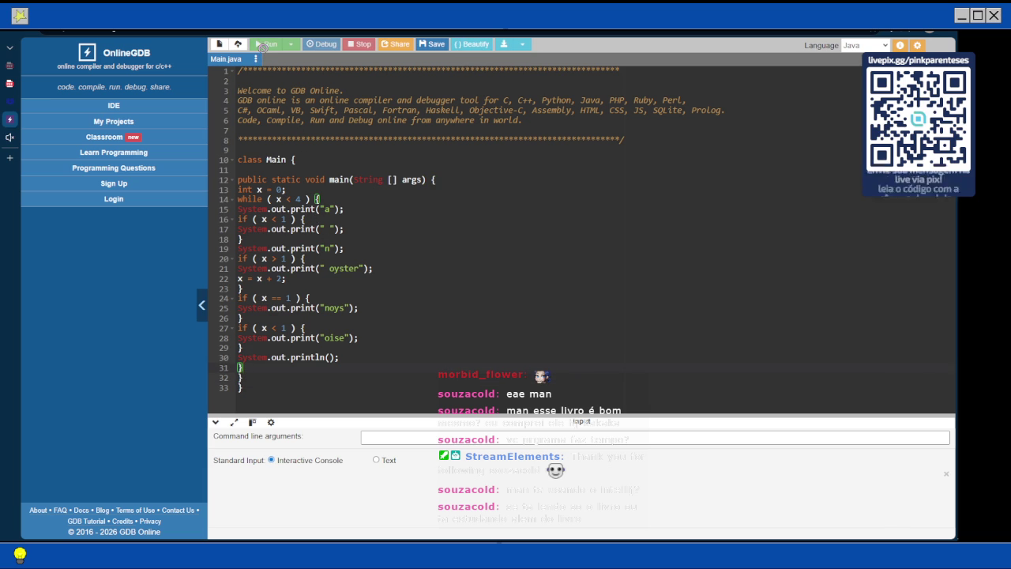
{"action": "mouse_move", "coordinate": [2, 122]}
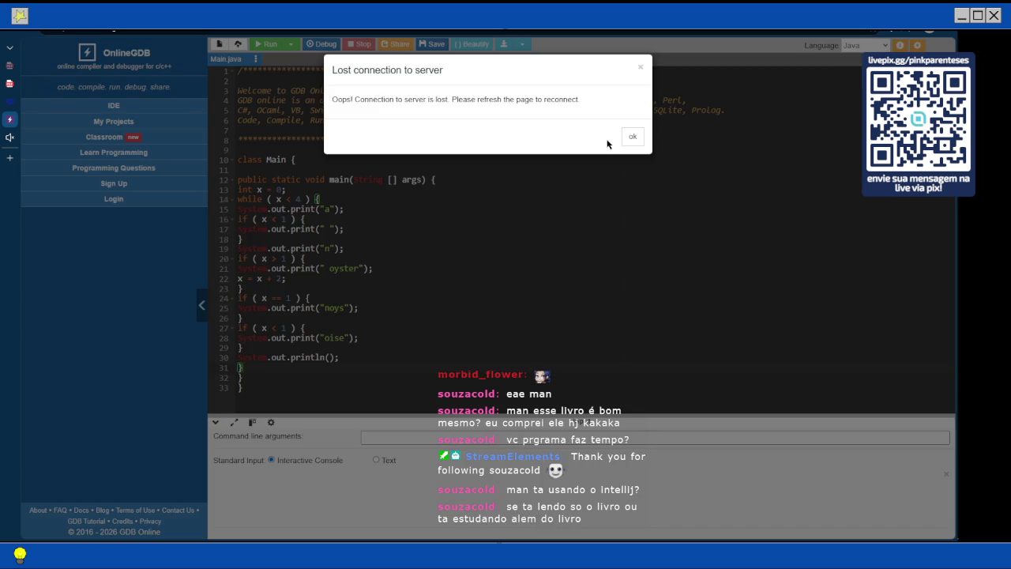
{"action": "left_click", "coordinate": [634, 139]}
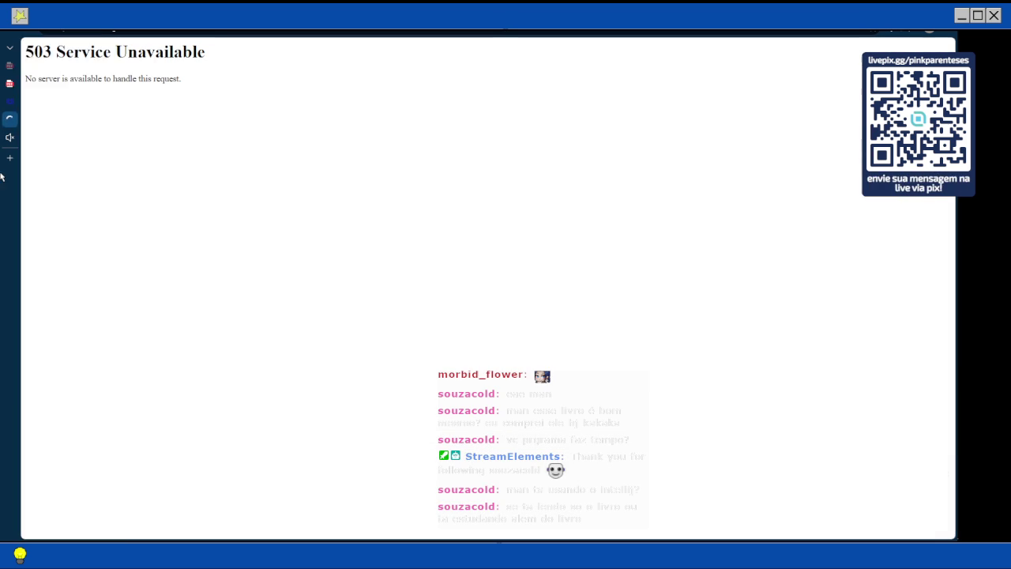
{"action": "mouse_move", "coordinate": [7, 156]}
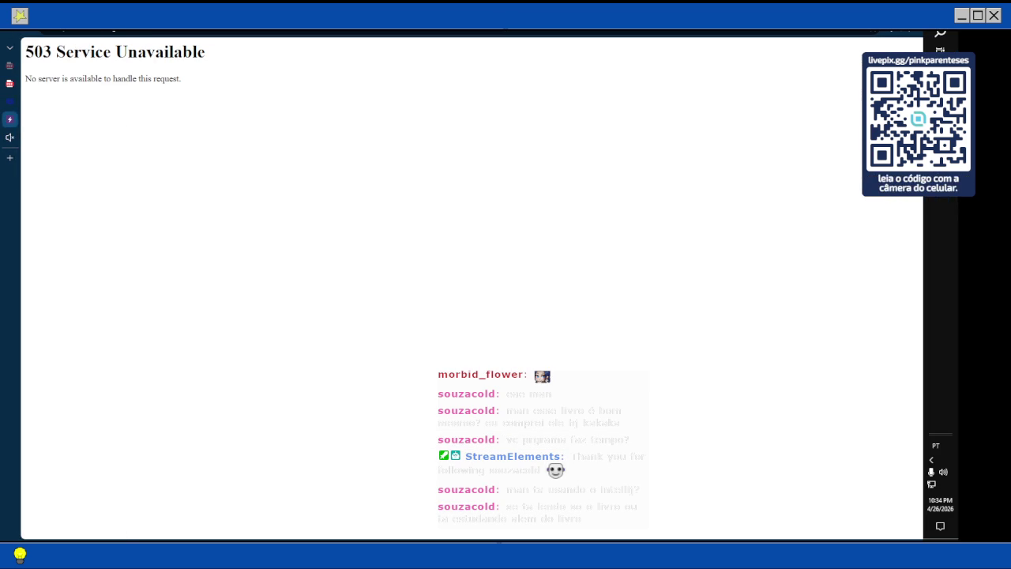
Open your own Twitch channel from the avatar menu, then return to the OnlineGDB tab
{"action": "left_click", "coordinate": [31, 138]}
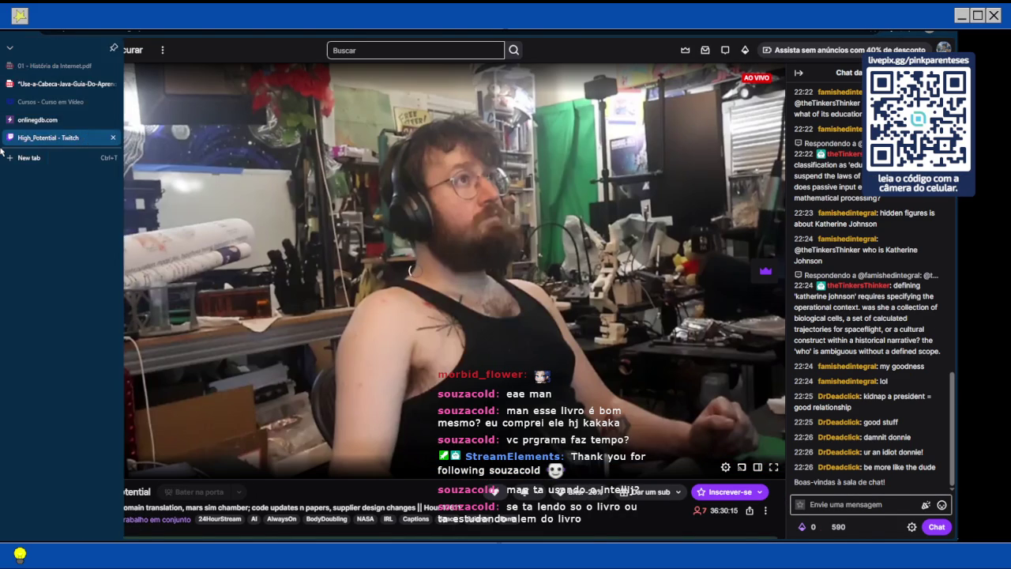
{"action": "left_click", "coordinate": [943, 49]}
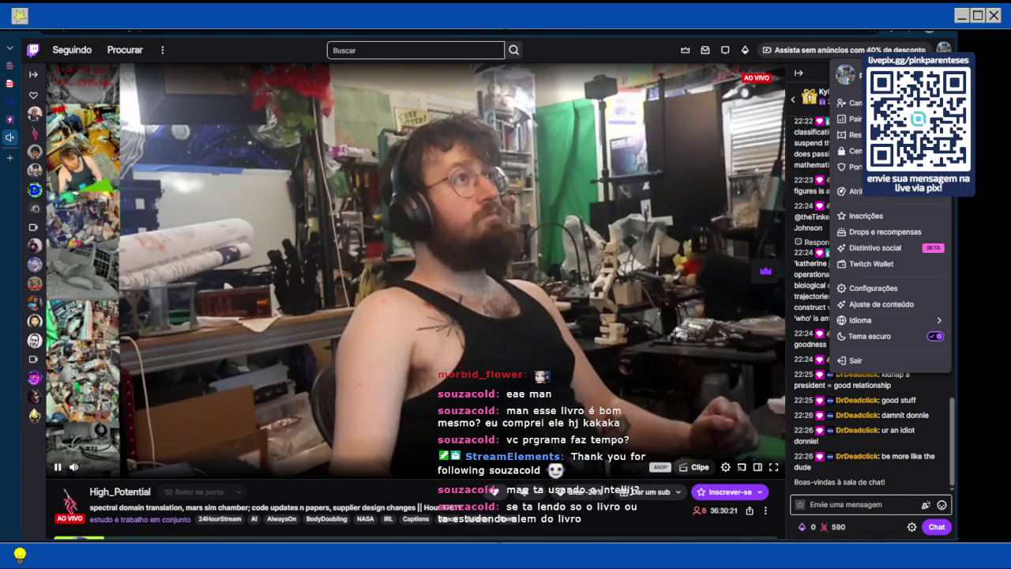
{"action": "left_click", "coordinate": [34, 265]}
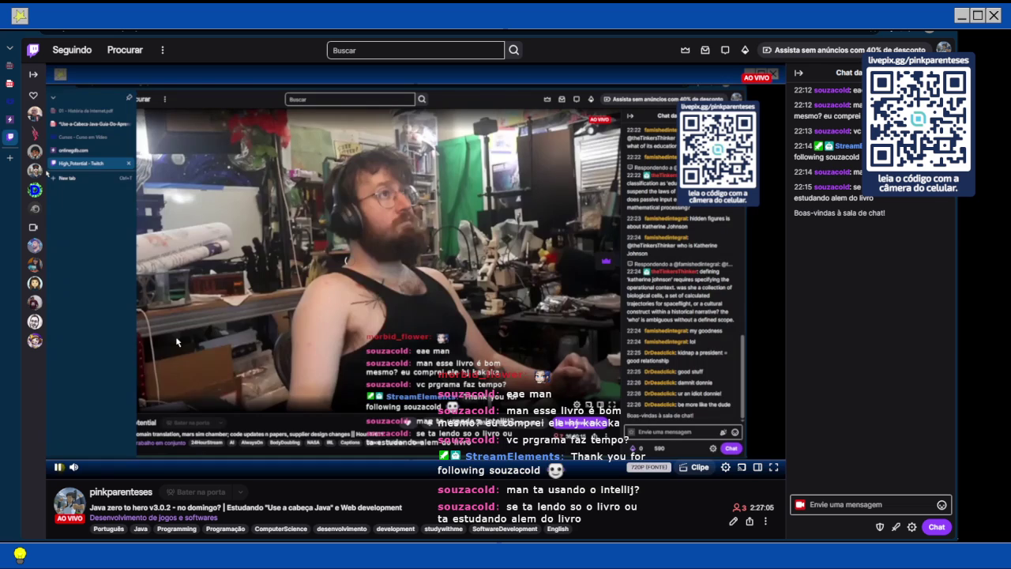
{"action": "mouse_move", "coordinate": [58, 91]}
{"action": "left_click", "coordinate": [37, 119]}
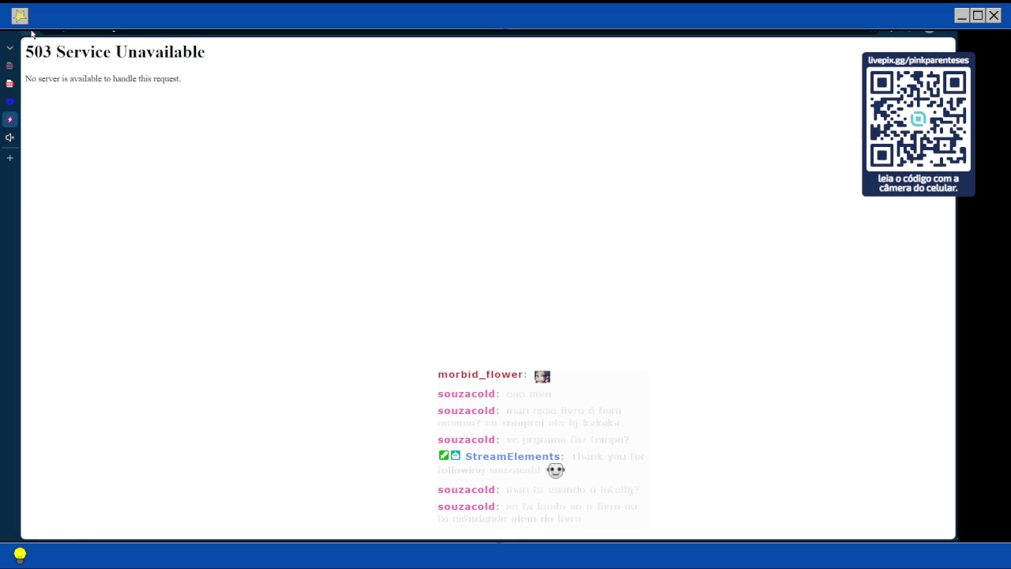
Bring the Java book PDF back and scroll through its pages
{"action": "left_click", "coordinate": [10, 83]}
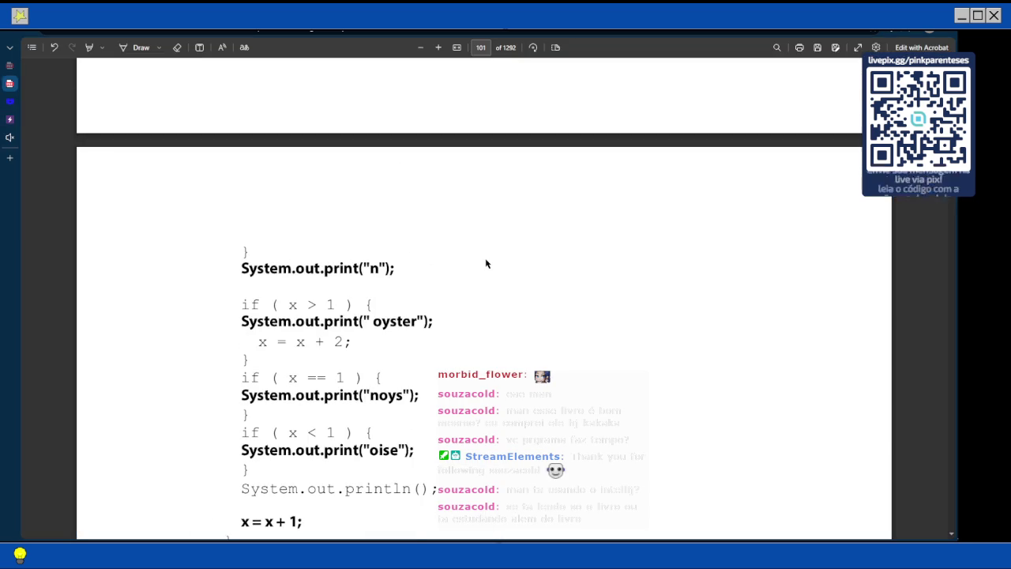
{"action": "scroll", "coordinate": [485, 264], "scroll_direction": "up", "scroll_amount": 3}
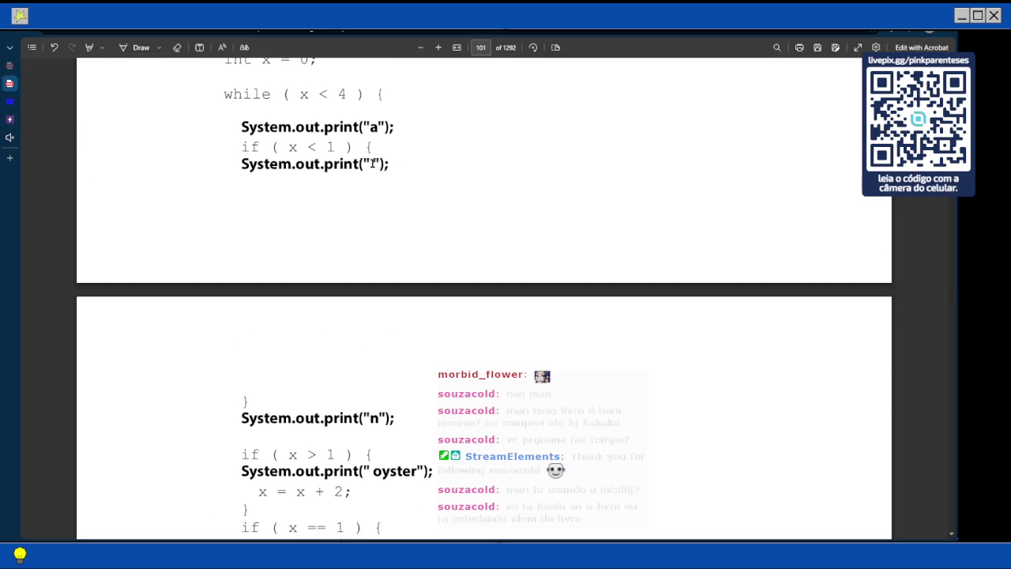
{"action": "scroll", "coordinate": [372, 168], "scroll_direction": "down", "scroll_amount": 3}
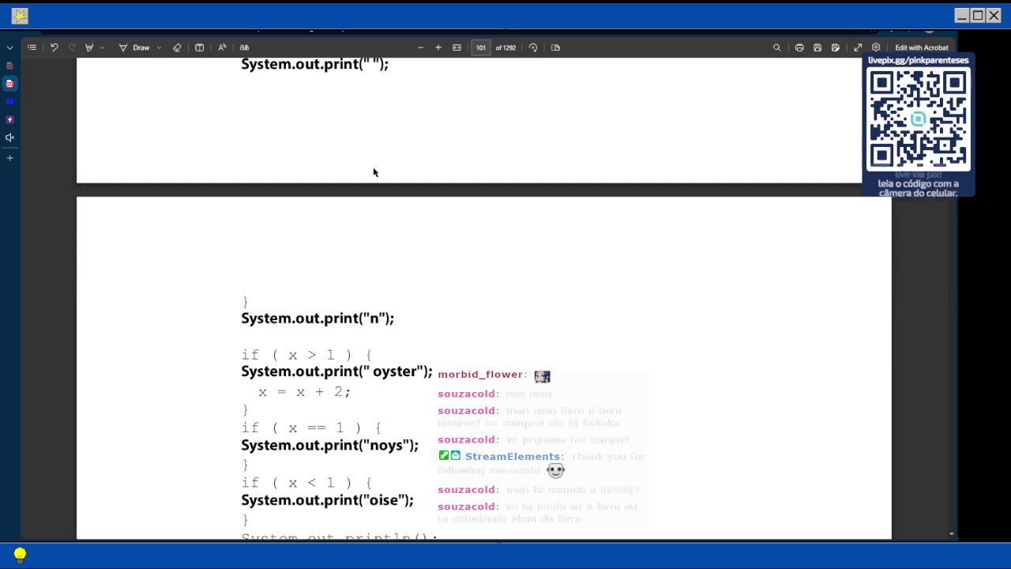
{"action": "scroll", "coordinate": [355, 317], "scroll_direction": "down", "scroll_amount": 1}
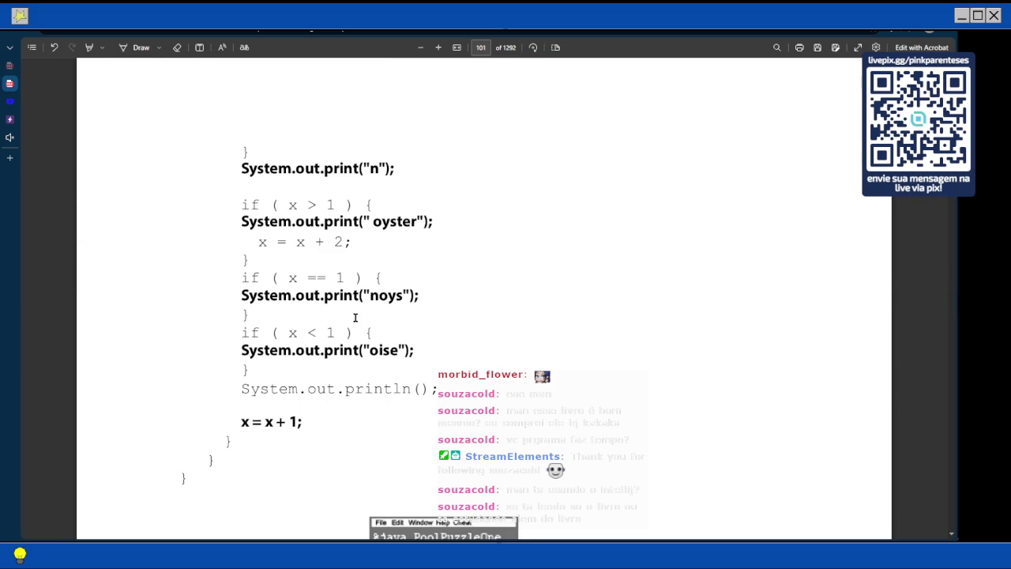
{"action": "scroll", "coordinate": [332, 361], "scroll_direction": "up", "scroll_amount": 1}
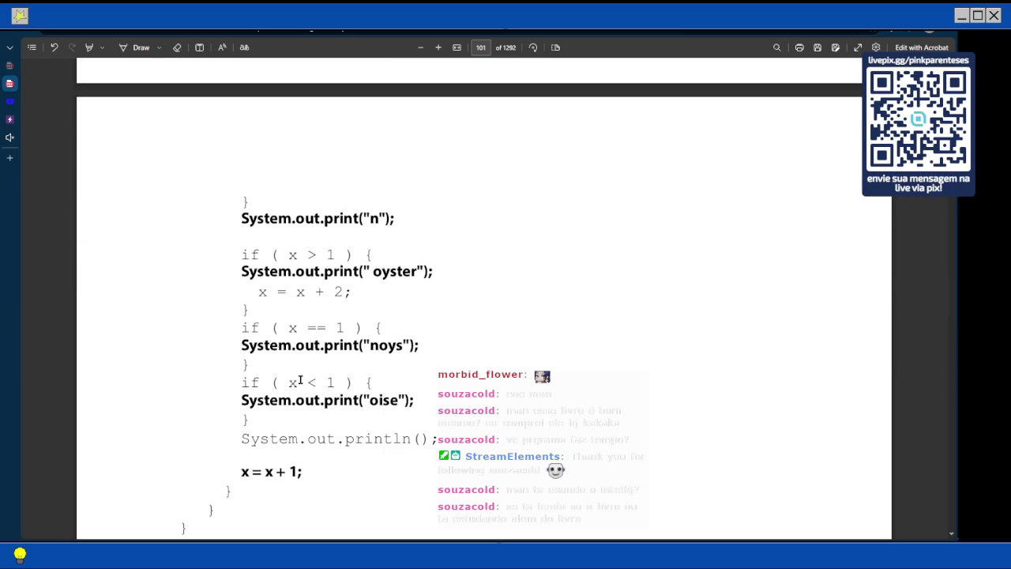
{"action": "scroll", "coordinate": [284, 316], "scroll_direction": "down", "scroll_amount": 3}
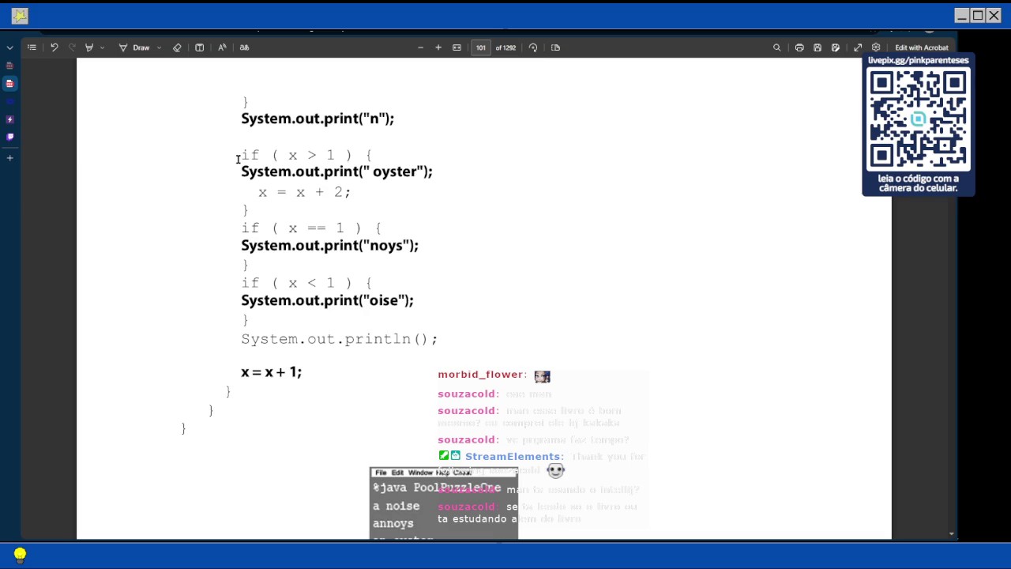
{"action": "scroll", "coordinate": [239, 159], "scroll_direction": "up", "scroll_amount": 7}
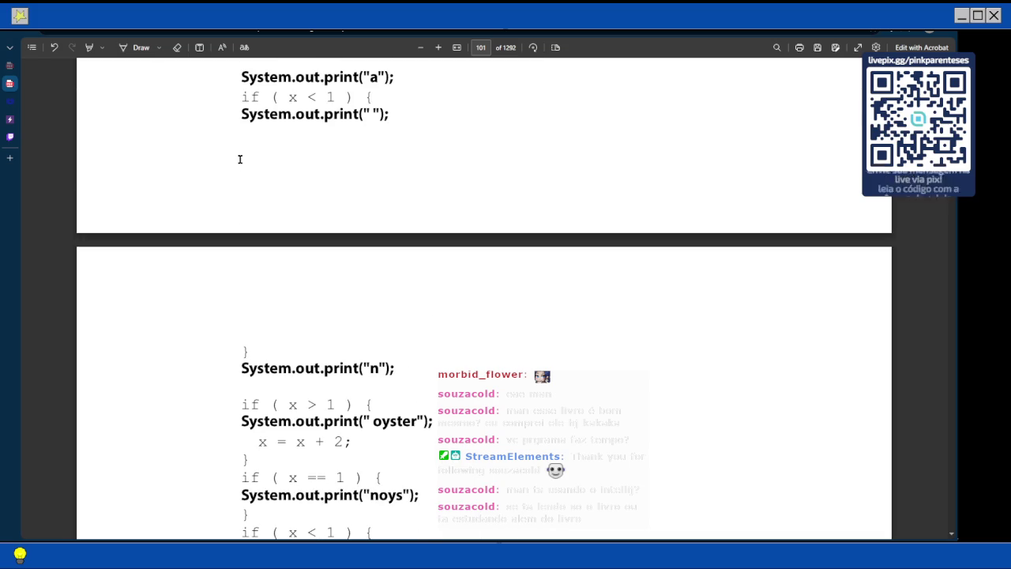
{"action": "scroll", "coordinate": [239, 159], "scroll_direction": "down", "scroll_amount": 6}
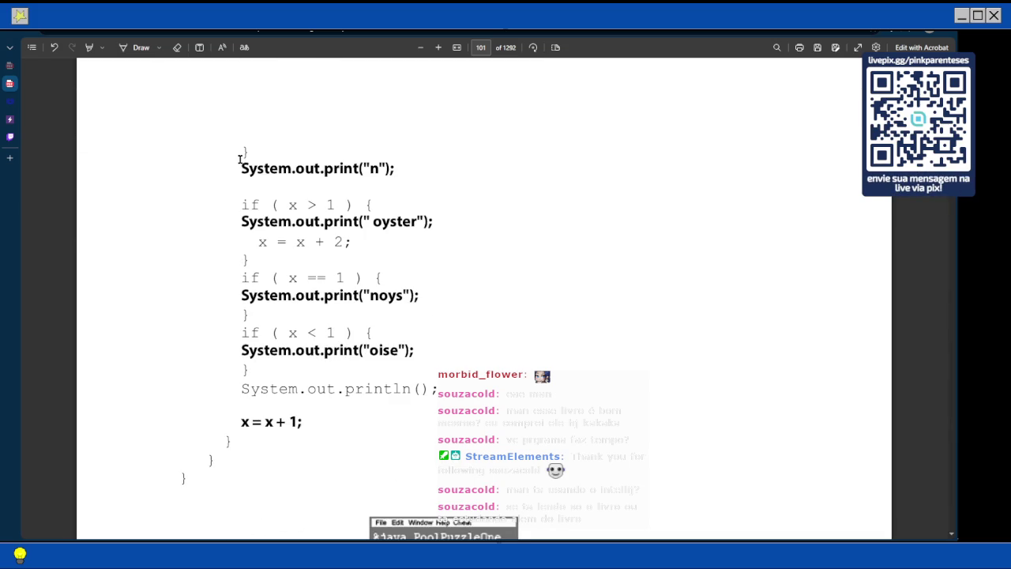
Glance at the História da Internet PDF, then return to the Java book's Quebra-cabeça na Piscina page
{"action": "mouse_move", "coordinate": [9, 65]}
{"action": "left_click", "coordinate": [64, 66]}
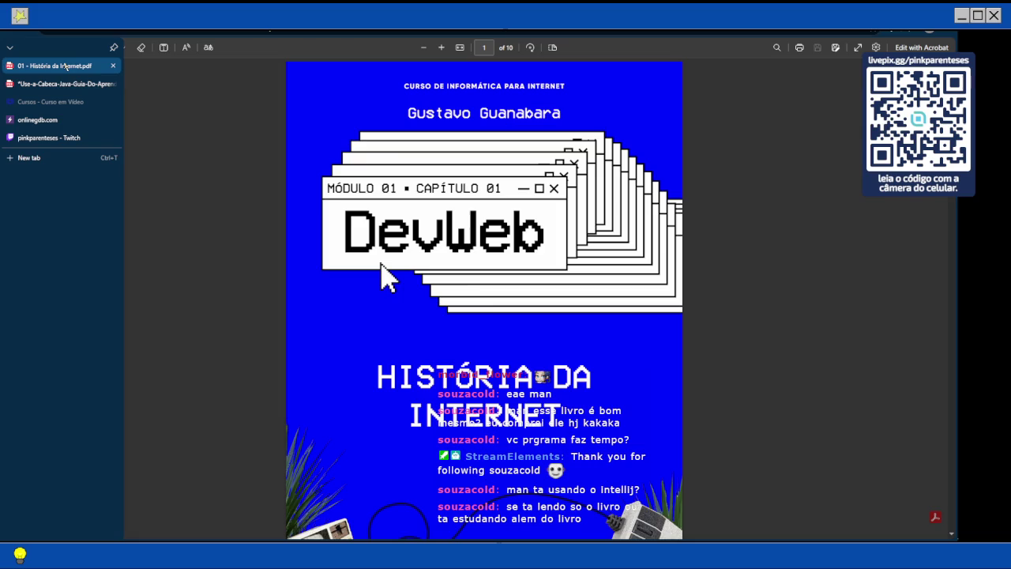
{"action": "left_click", "coordinate": [65, 83]}
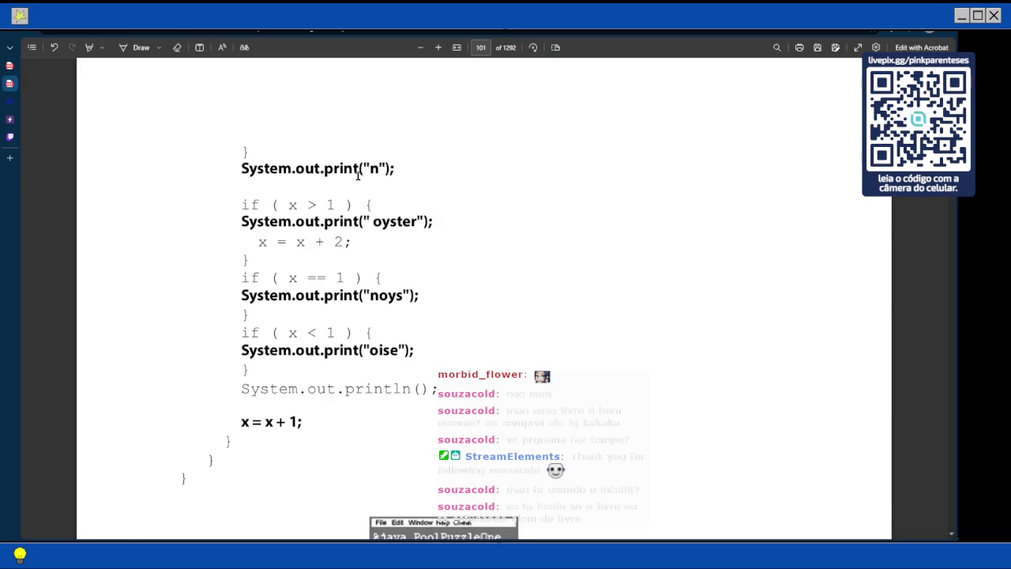
{"action": "scroll", "coordinate": [358, 175], "scroll_direction": "down", "scroll_amount": 9}
{"action": "scroll", "coordinate": [564, 396], "scroll_direction": "up", "scroll_amount": 20}
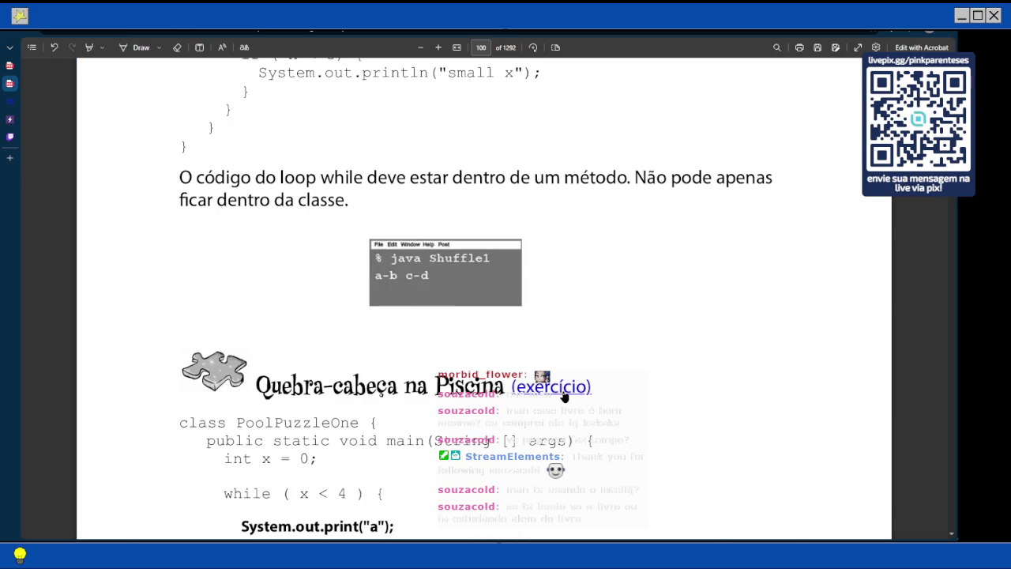
{"action": "scroll", "coordinate": [564, 395], "scroll_direction": "down", "scroll_amount": 8}
{"action": "scroll", "coordinate": [564, 395], "scroll_direction": "down", "scroll_amount": 3}
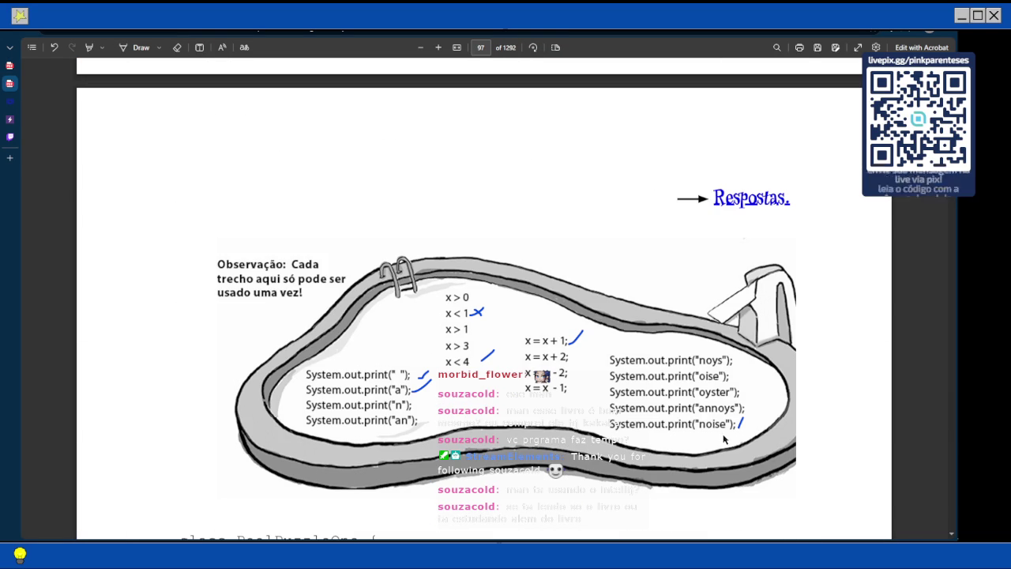
{"action": "scroll", "coordinate": [683, 348], "scroll_direction": "down", "scroll_amount": 3}
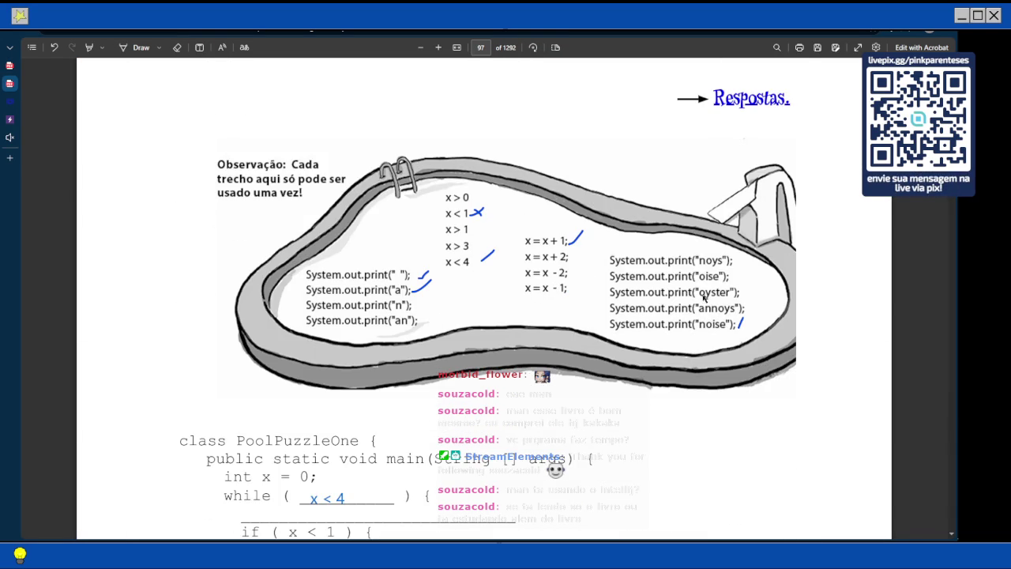
{"action": "scroll", "coordinate": [702, 299], "scroll_direction": "up", "scroll_amount": 2, "text": "ctrl"}
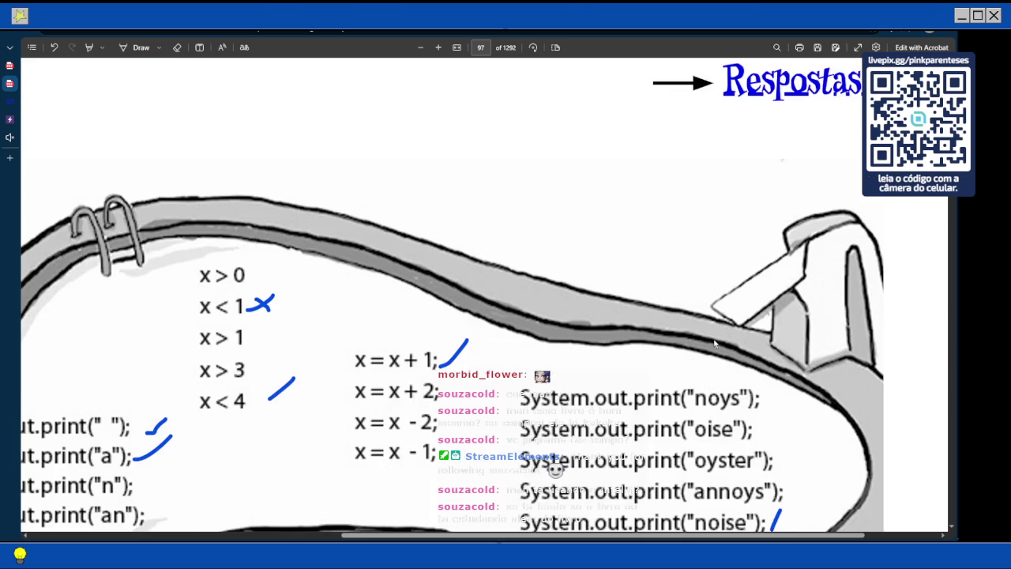
{"action": "scroll", "coordinate": [540, 475], "scroll_direction": "down", "scroll_amount": 2, "text": "ctrl"}
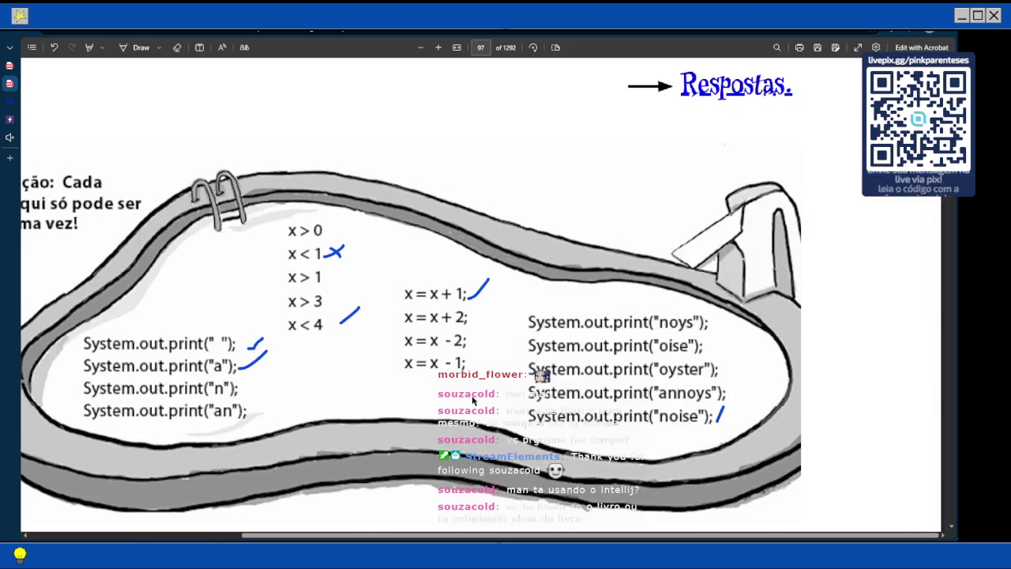
{"action": "key", "text": "Escape"}
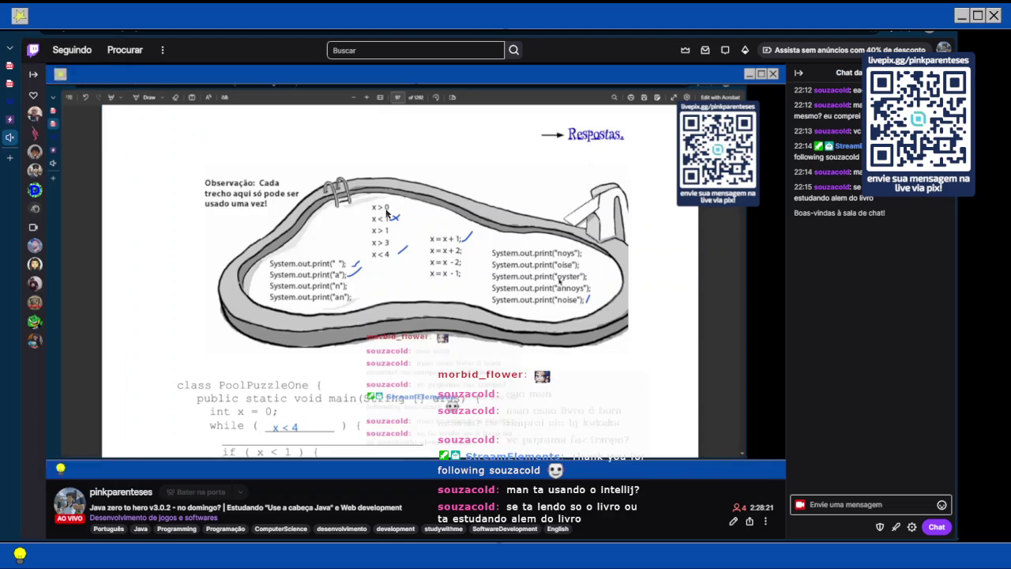
{"action": "mouse_move", "coordinate": [33, 86]}
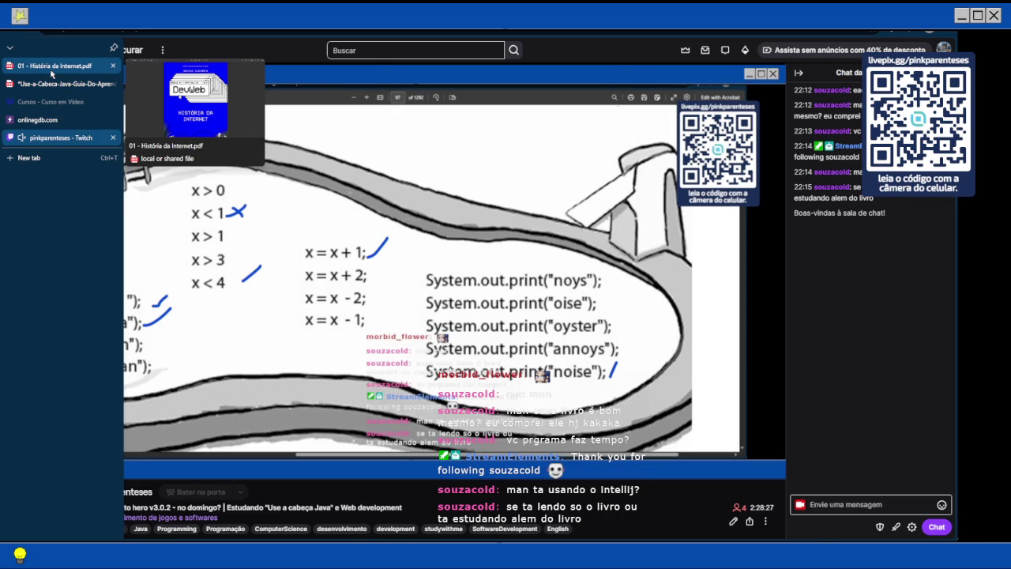
{"action": "left_click", "coordinate": [51, 69]}
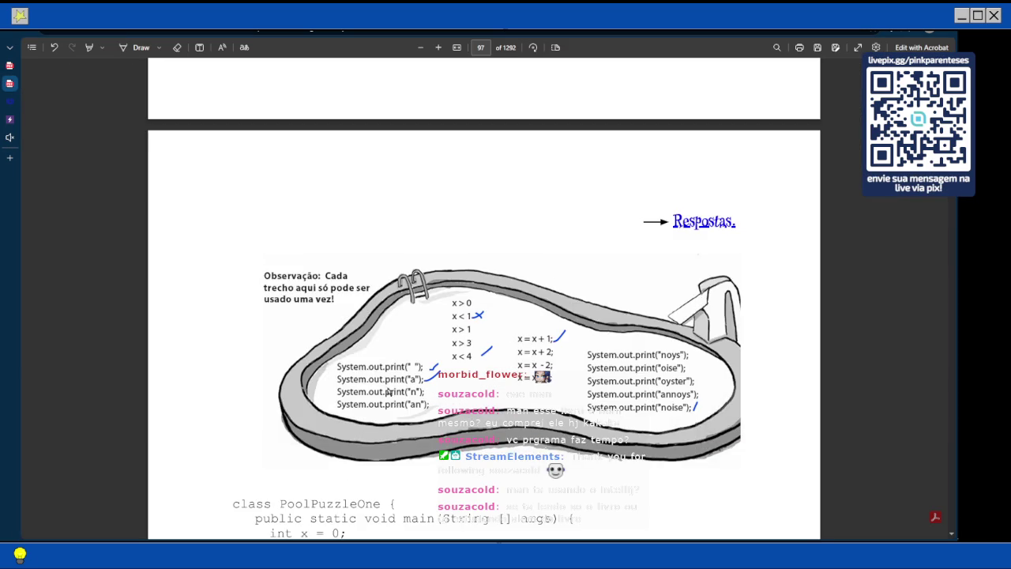
{"action": "scroll", "coordinate": [393, 407], "scroll_direction": "down", "scroll_amount": 3}
{"action": "scroll", "coordinate": [393, 407], "scroll_direction": "down", "scroll_amount": 4}
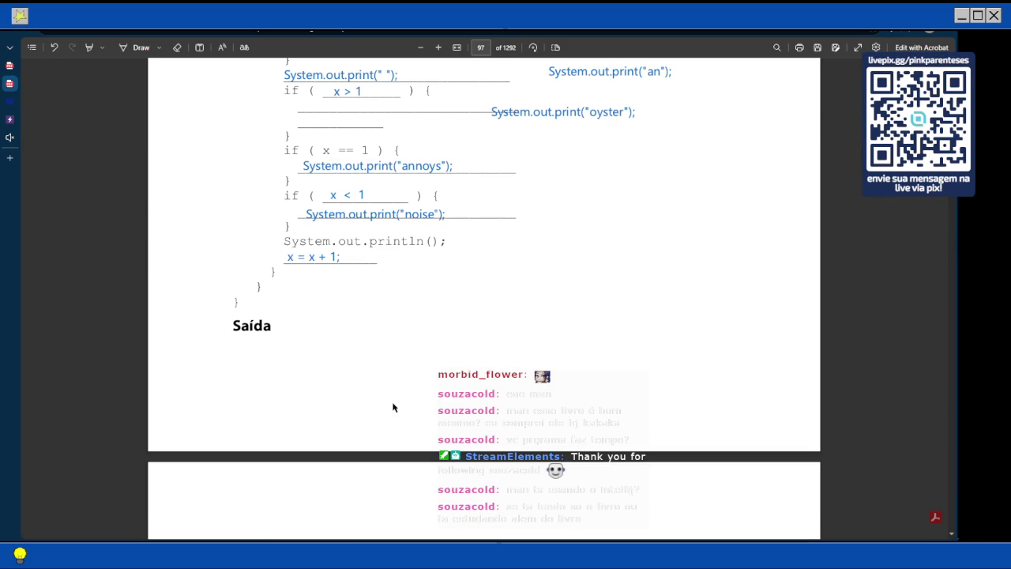
Replace the editor code with PoolPuzzleOne, auto-format it, fix the oyster string's leading space, and run
{"action": "left_click", "coordinate": [10, 119]}
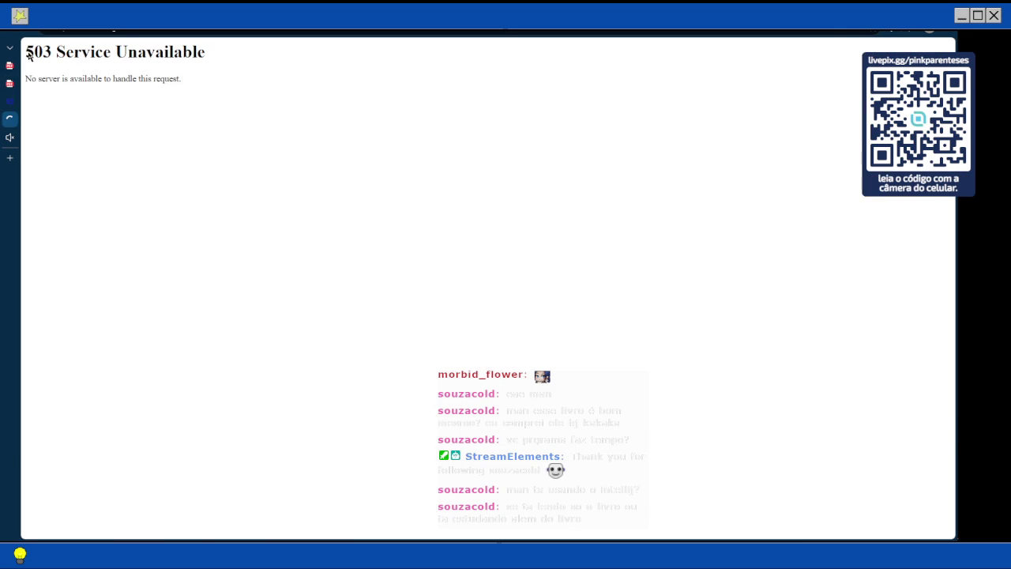
{"action": "key", "text": "ctrl+a"}
{"action": "type", "text": "/******************************************************************************  Welcome to GDB Online. GDB online is an online compiler and debugger tool for C, C++, Python, Java, PHP, Ruby, Perl, C#, OCaml, VB, Swift, Pascal, Fortran, Haskell, Objective-C, Assembly, HTML, CSS, JS, SQLite, Prolog. Code, Compile, Run and Debug online from anywhere in world.  *******************************************************************************/  class Main {  public static void main(String [] args) { int x = 0; while ( x < 4 ) { System.out.print(\"a\"); if ( x < 1 ) { System.out.print(\" \"); } System.out.print(\"n\"); if ( x > 1 ) { System.out.print(\" oyster\"); x = x + 2; } if ( x == 1 ) { System.out.print(\"noys\"); } if ( x < 1 ) { System.out.print(\"oise\"); } System.out.println(); } } }"}
{"action": "key", "text": "ctrl+shift+b"}
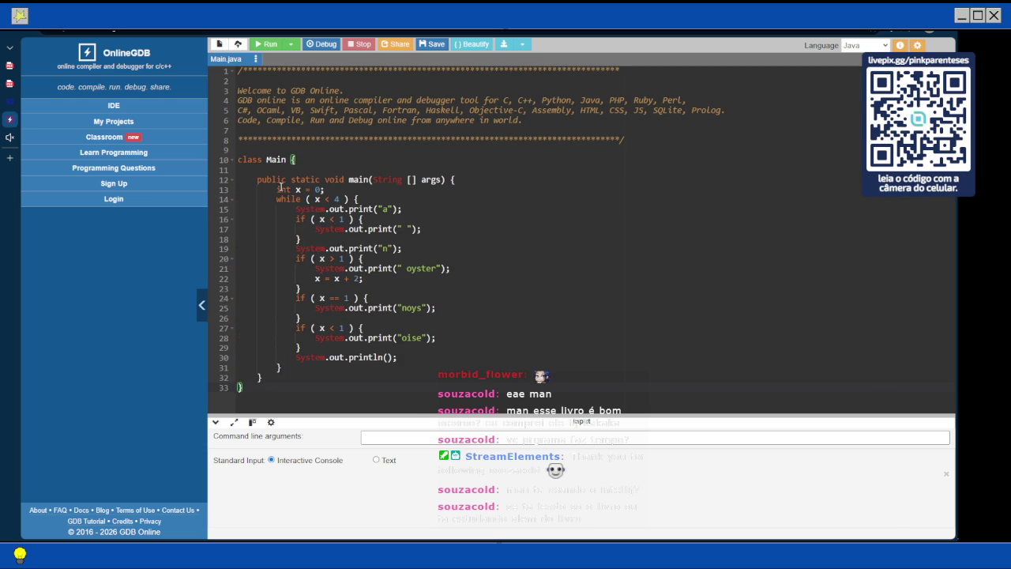
{"action": "left_click", "coordinate": [402, 269]}
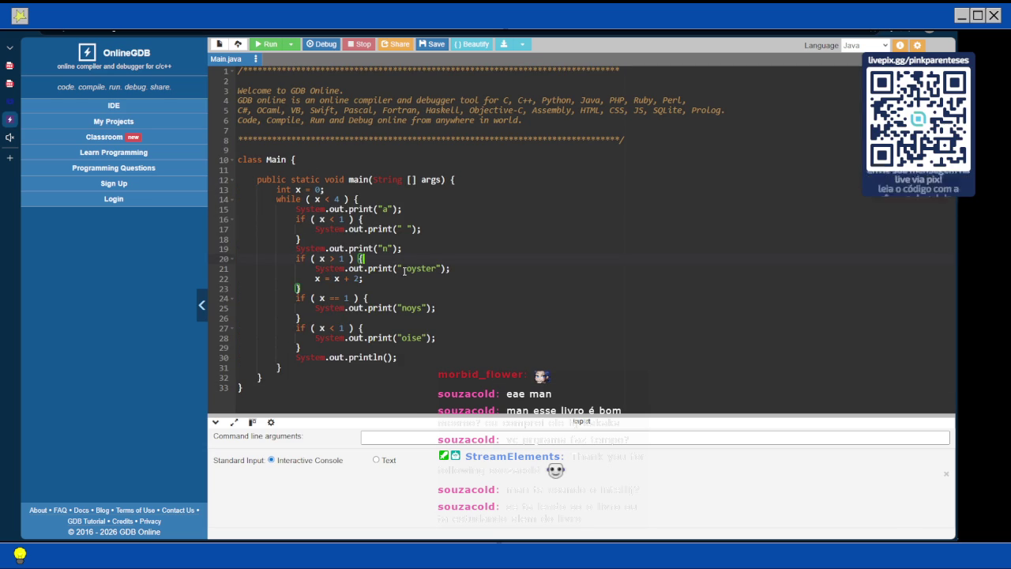
{"action": "key", "text": "Delete"}
{"action": "left_click", "coordinate": [276, 48]}
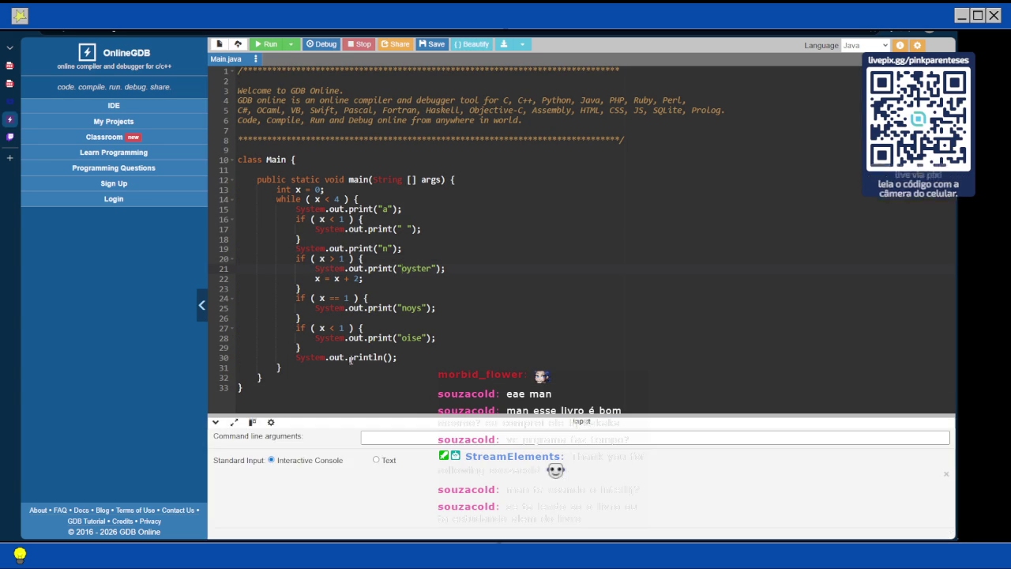
Add x++; after the println call and rerun, printing 'a noise', 'annoys', 'an oyster'
{"action": "key", "text": "Return"}
{"action": "type", "text": "x++;"}
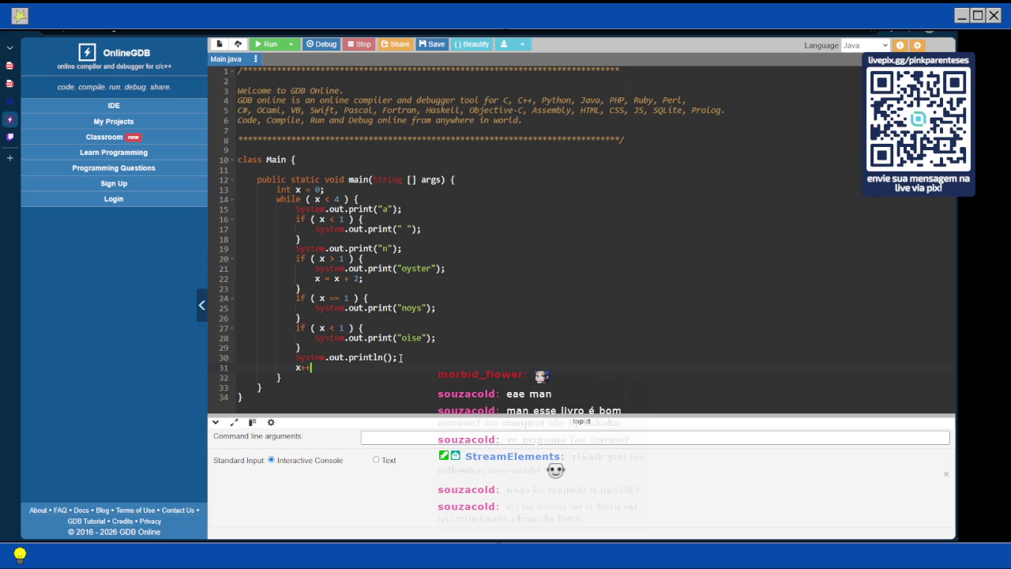
{"action": "key", "text": "F9"}
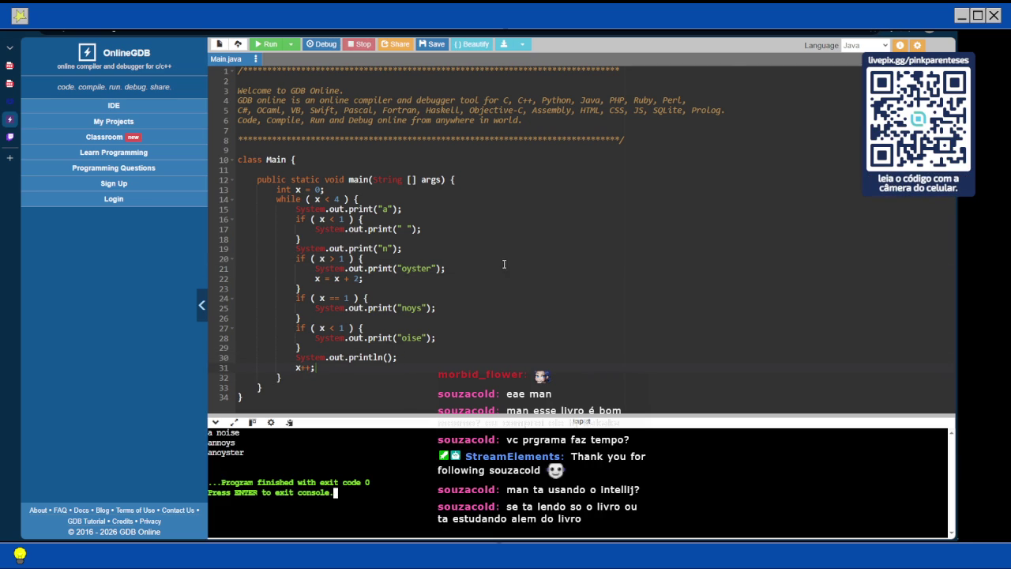
{"action": "mouse_move", "coordinate": [9, 83]}
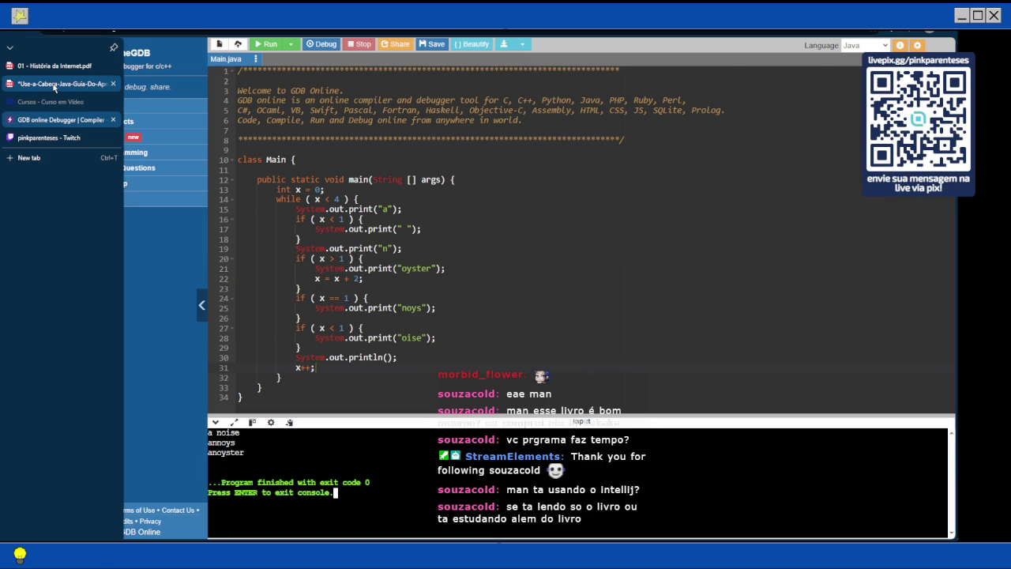
Place print("a") under the while line and move the print("an") box into the if (x < 1) blank, deleting 'an'
{"action": "left_click", "coordinate": [56, 84]}
{"action": "scroll", "coordinate": [400, 233], "scroll_direction": "up", "scroll_amount": 5}
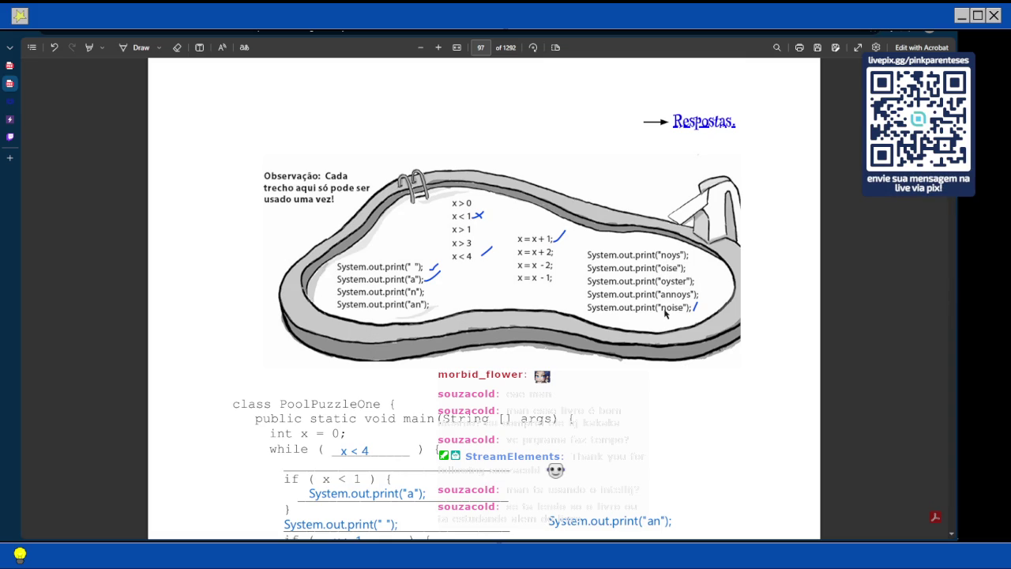
{"action": "scroll", "coordinate": [424, 306], "scroll_direction": "down", "scroll_amount": 5}
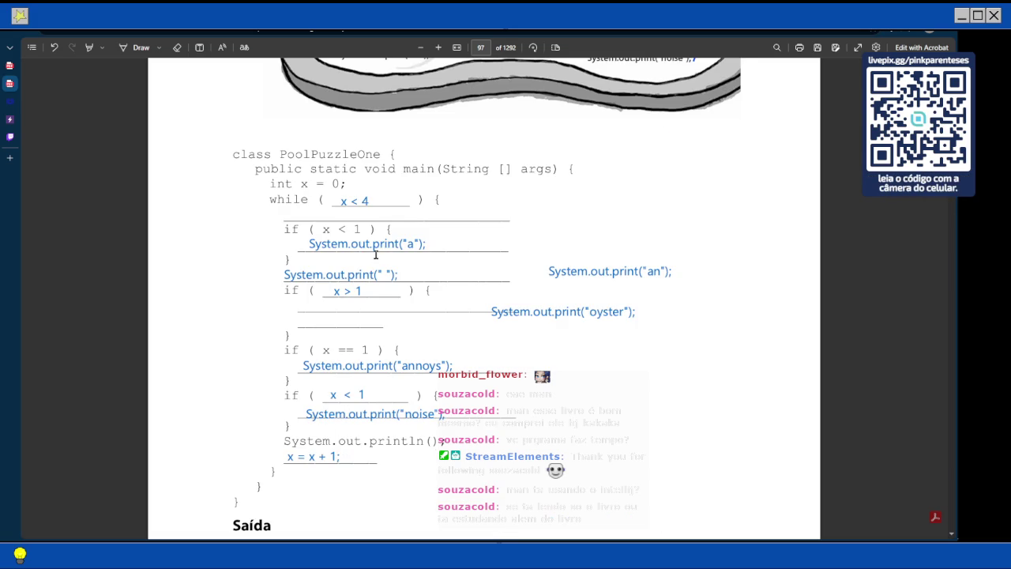
{"action": "left_click", "coordinate": [375, 251]}
{"action": "left_click_drag", "start_coordinate": [302, 247], "coordinate": [278, 205]}
{"action": "double_click", "coordinate": [298, 234]}
{"action": "left_click", "coordinate": [553, 272]}
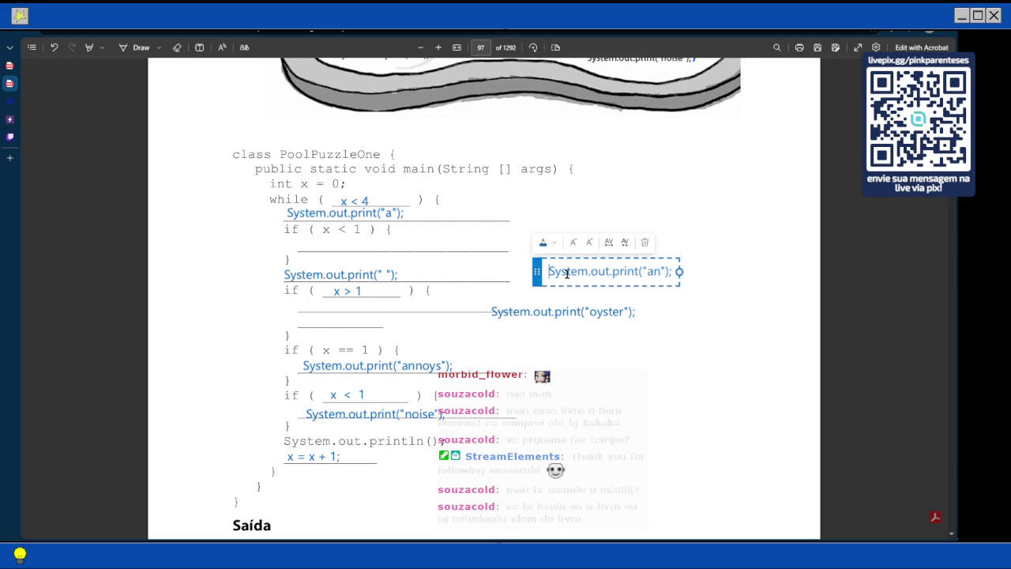
{"action": "left_click_drag", "start_coordinate": [535, 271], "coordinate": [293, 242]}
{"action": "left_click", "coordinate": [414, 242]}
{"action": "key", "text": "BackSpace"}
{"action": "key", "text": "BackSpace"}
Change the next box to print("n") and move the oyster answer into the x > 1 block
{"action": "left_click", "coordinate": [382, 274]}
{"action": "key", "text": "BackSpace"}
{"action": "type", "text": "n"}
{"action": "left_click", "coordinate": [532, 297]}
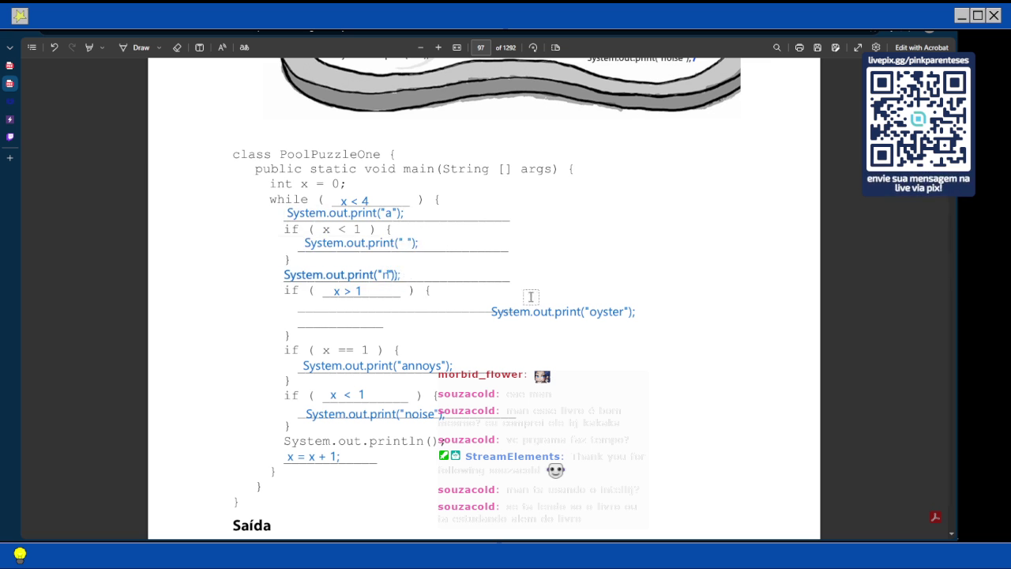
{"action": "left_click", "coordinate": [524, 312]}
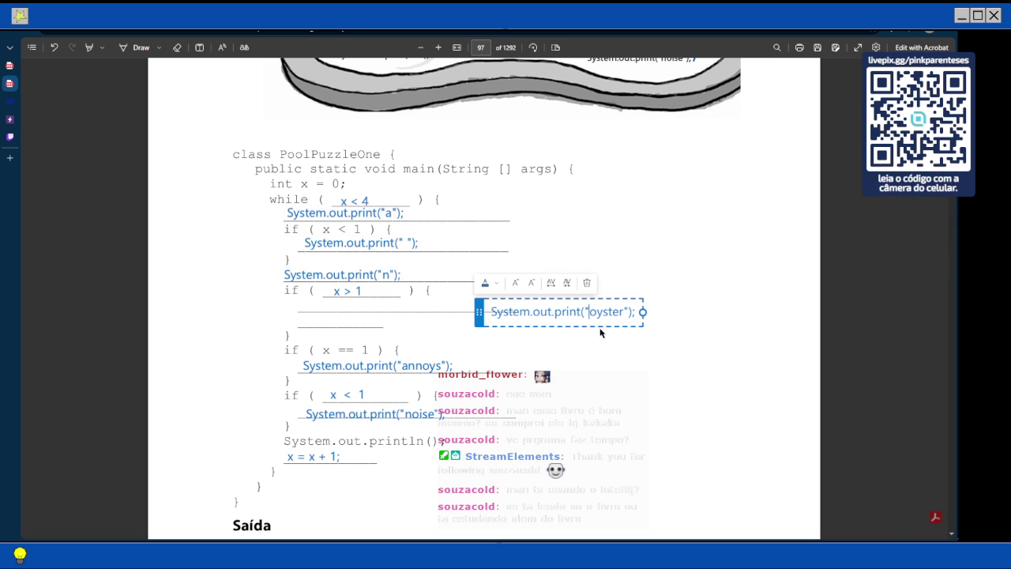
{"action": "left_click_drag", "start_coordinate": [479, 311], "coordinate": [291, 306]}
{"action": "left_click", "coordinate": [305, 326]}
Add a new text box reading 'x = x + 2;' under the oyster line
{"action": "left_click", "coordinate": [199, 48]}
{"action": "left_click", "coordinate": [307, 320]}
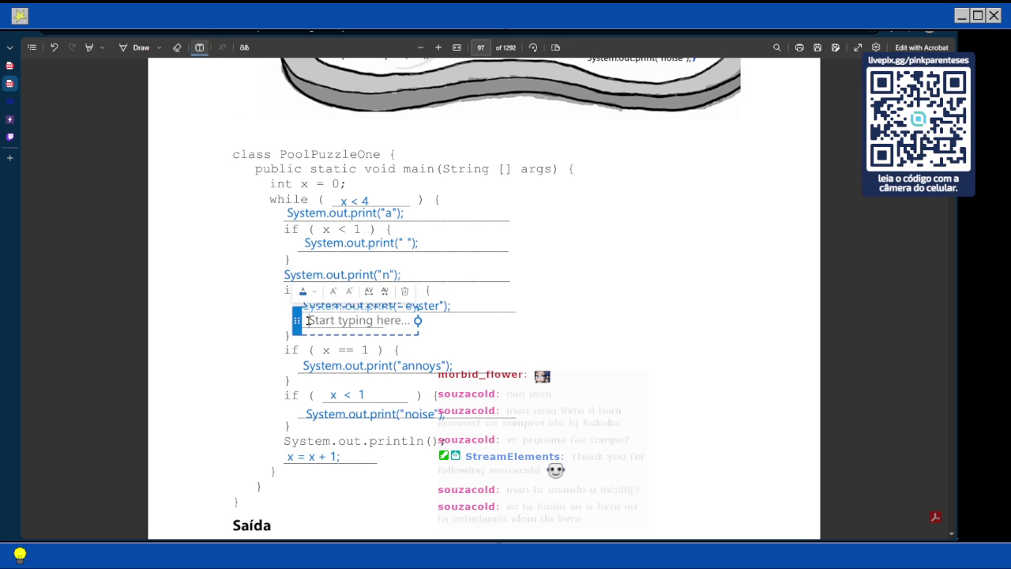
{"action": "type", "text": "x +"}
{"action": "key", "text": "BackSpace"}
{"action": "key", "text": "BackSpace"}
{"action": "type", "text": "= x + 2;"}
Edit the print("noise") box to print("oise") under the last if (x < 1) blank
{"action": "scroll", "coordinate": [384, 300], "scroll_direction": "down", "scroll_amount": 2}
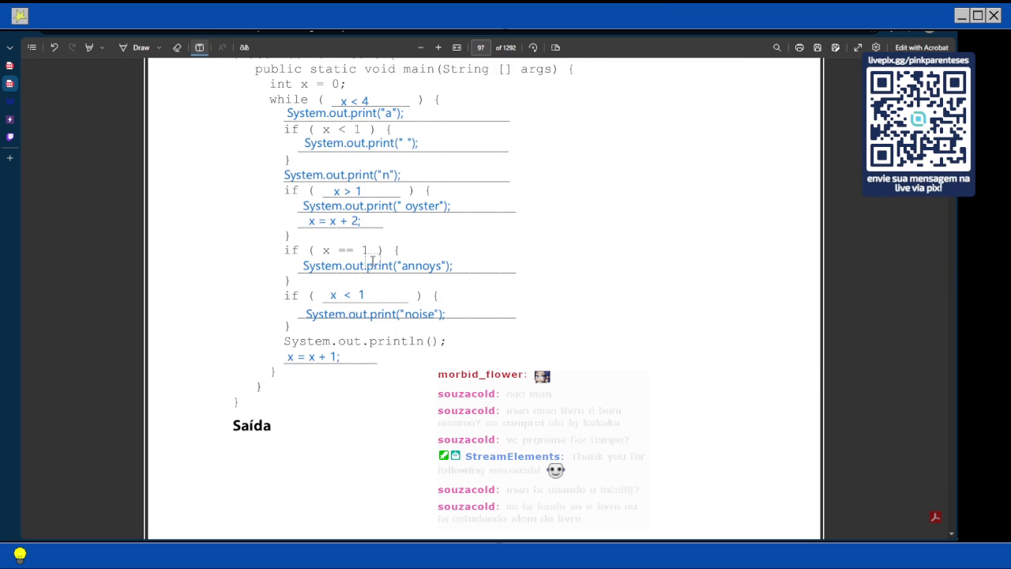
{"action": "scroll", "coordinate": [369, 264], "scroll_direction": "down", "scroll_amount": 1}
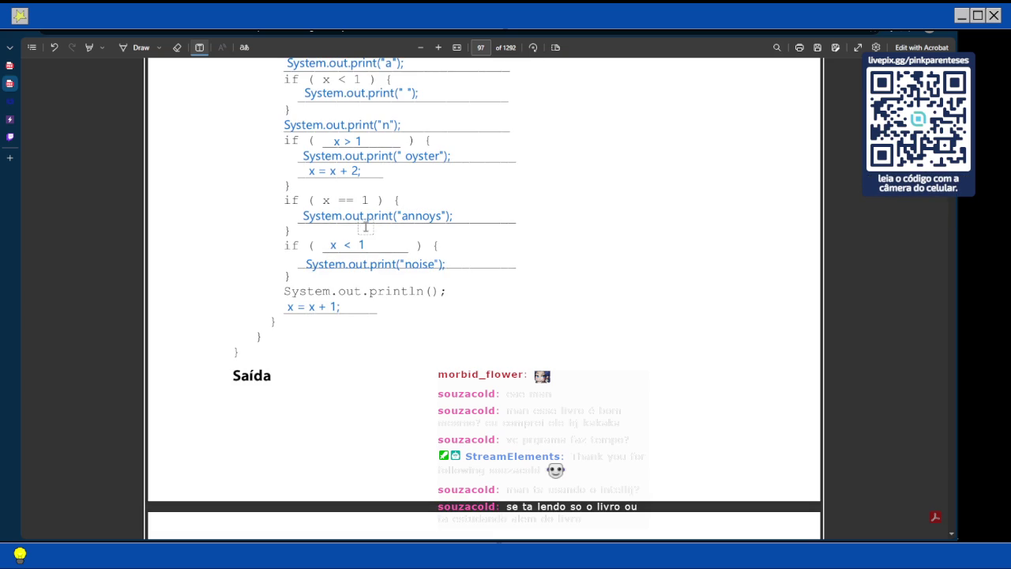
{"action": "left_click", "coordinate": [411, 264]}
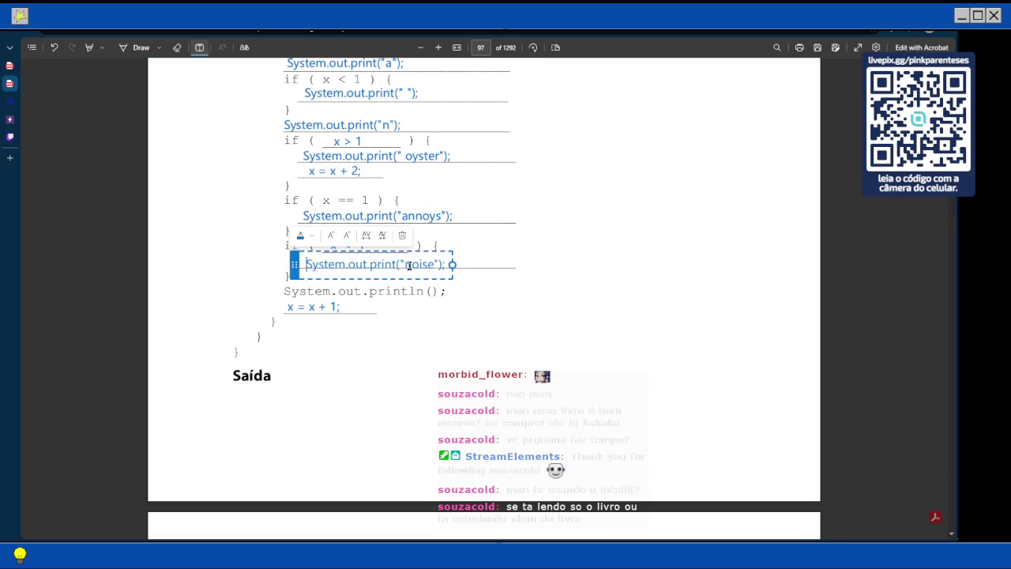
{"action": "key", "text": "BackSpace"}
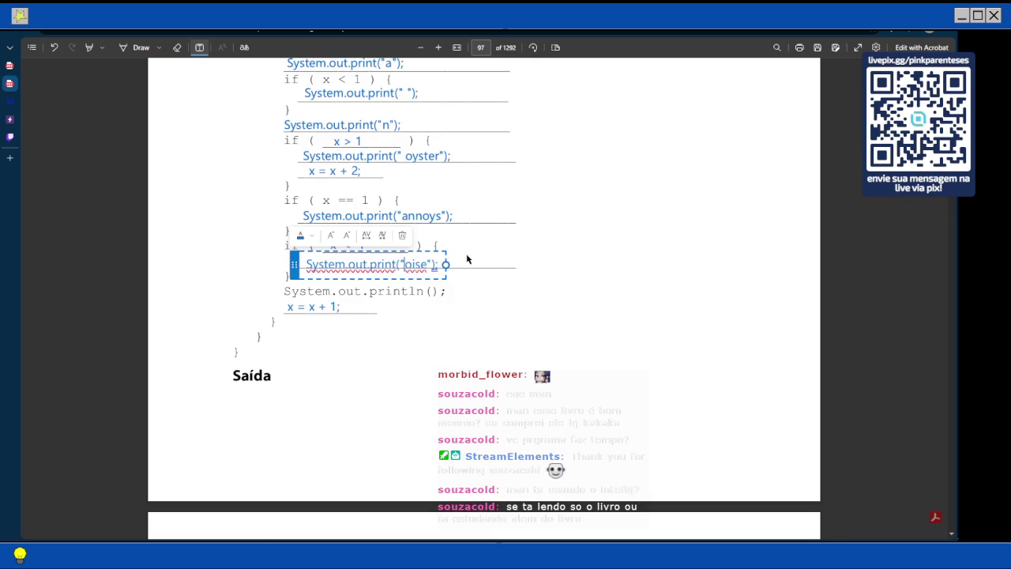
{"action": "scroll", "coordinate": [432, 269], "scroll_direction": "up", "scroll_amount": 3}
{"action": "scroll", "coordinate": [431, 269], "scroll_direction": "up", "scroll_amount": 1}
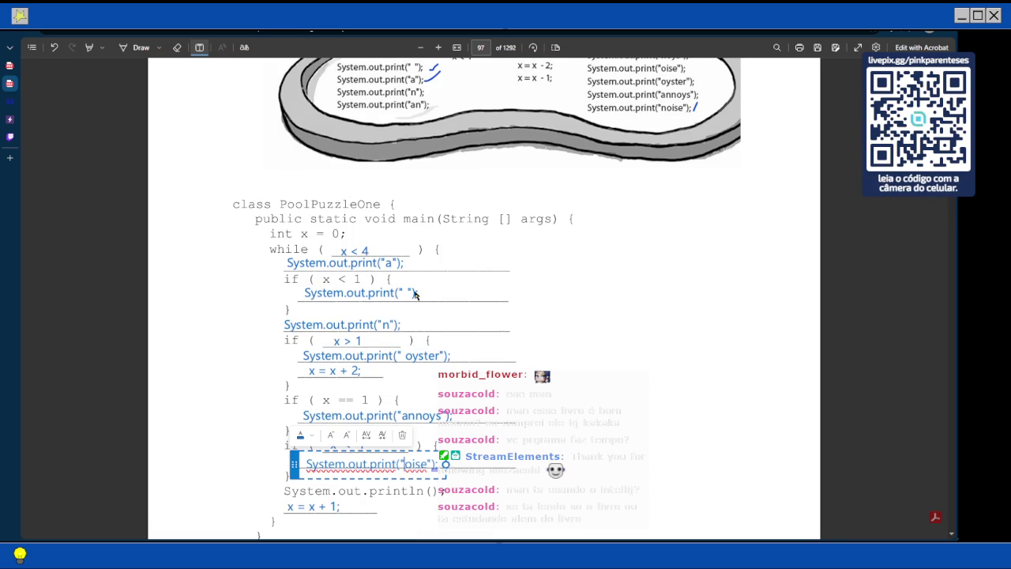
{"action": "scroll", "coordinate": [415, 294], "scroll_direction": "down", "scroll_amount": 1}
{"action": "scroll", "coordinate": [372, 305], "scroll_direction": "up", "scroll_amount": 5}
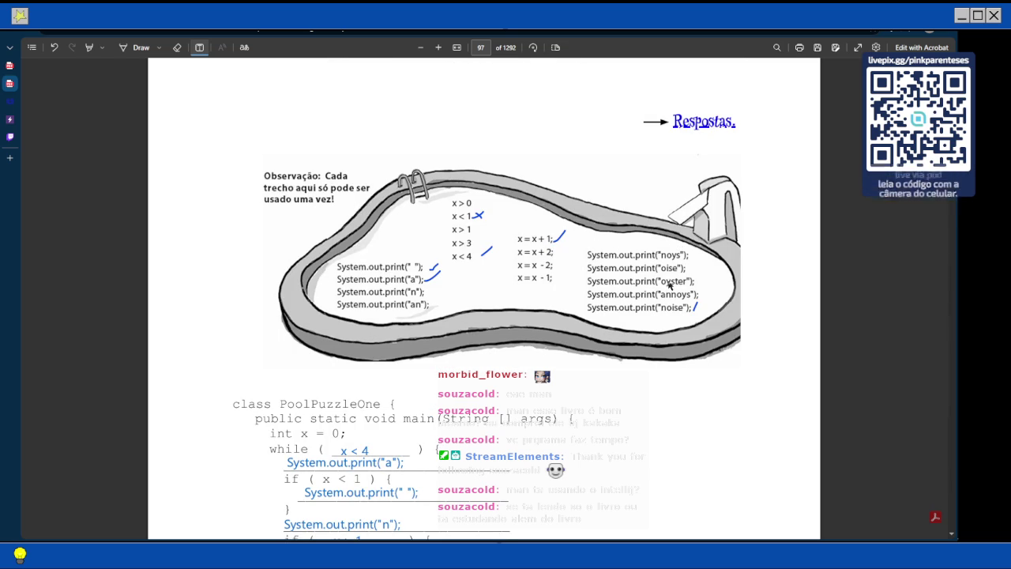
{"action": "scroll", "coordinate": [668, 284], "scroll_direction": "down", "scroll_amount": 4}
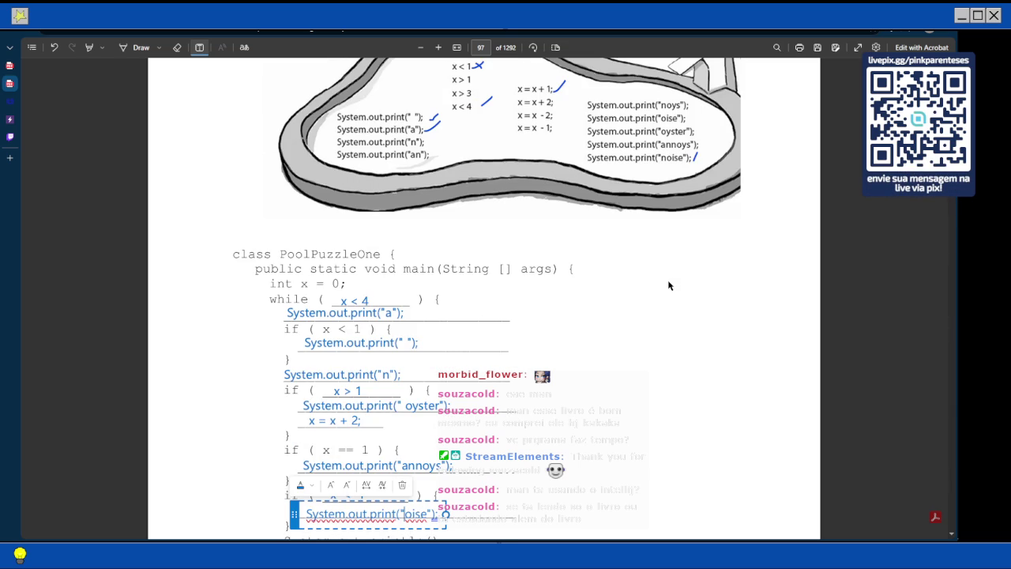
{"action": "scroll", "coordinate": [644, 291], "scroll_direction": "down", "scroll_amount": 3}
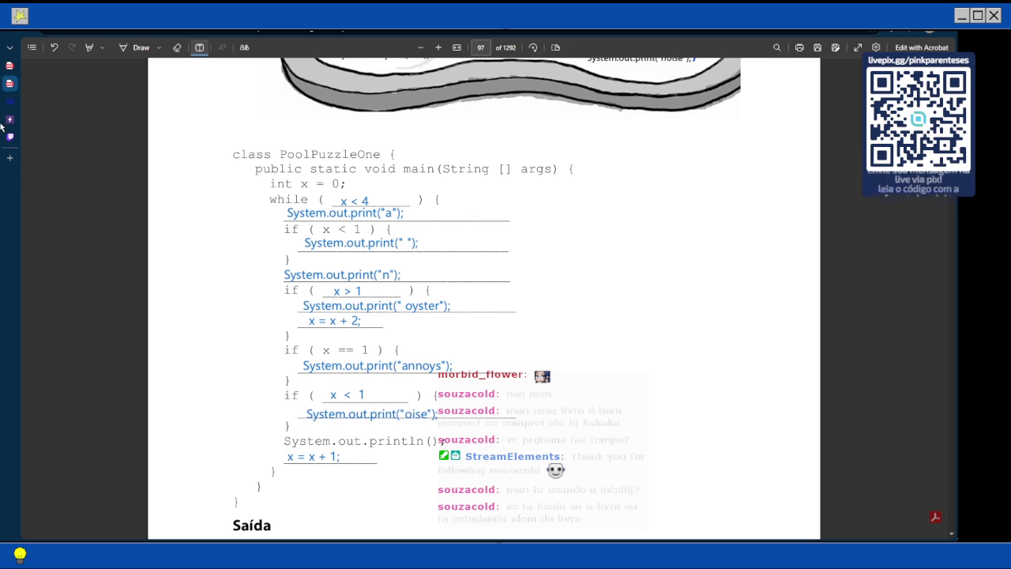
{"action": "left_click", "coordinate": [55, 137]}
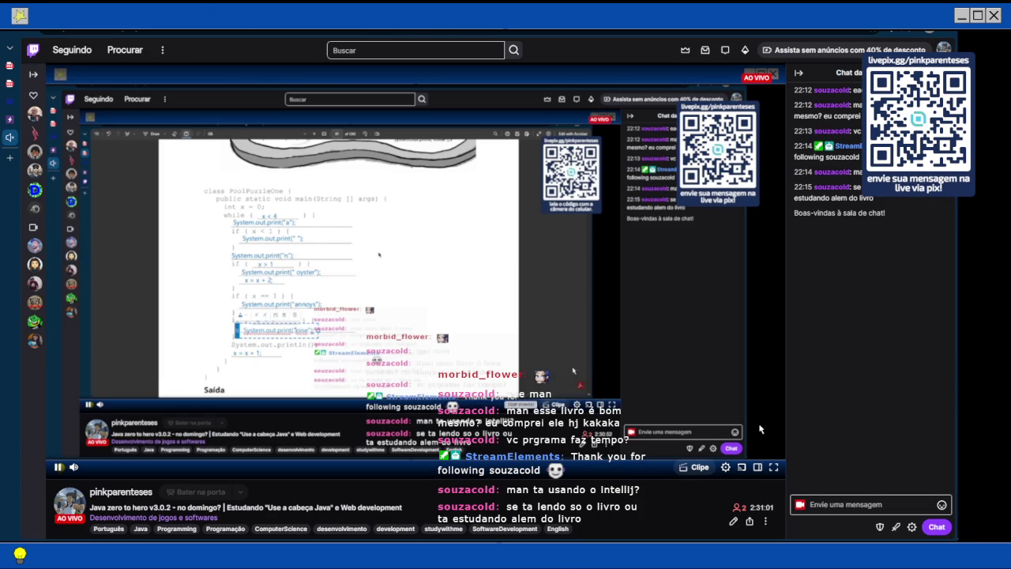
{"action": "mouse_move", "coordinate": [21, 96]}
{"action": "left_click", "coordinate": [51, 85]}
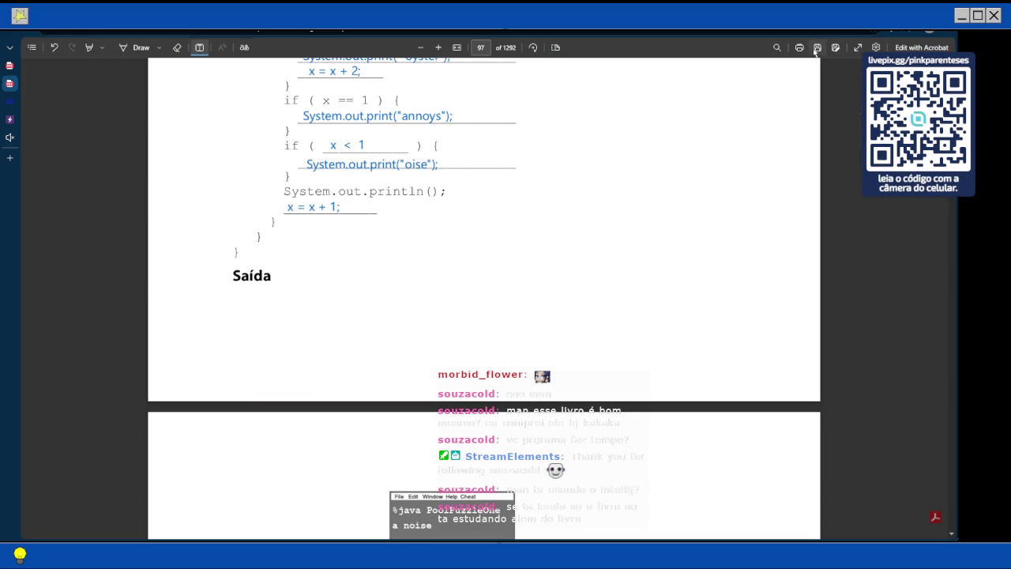
{"action": "mouse_move", "coordinate": [951, 268]}
{"action": "scroll", "coordinate": [699, 231], "scroll_direction": "down", "scroll_amount": 5}
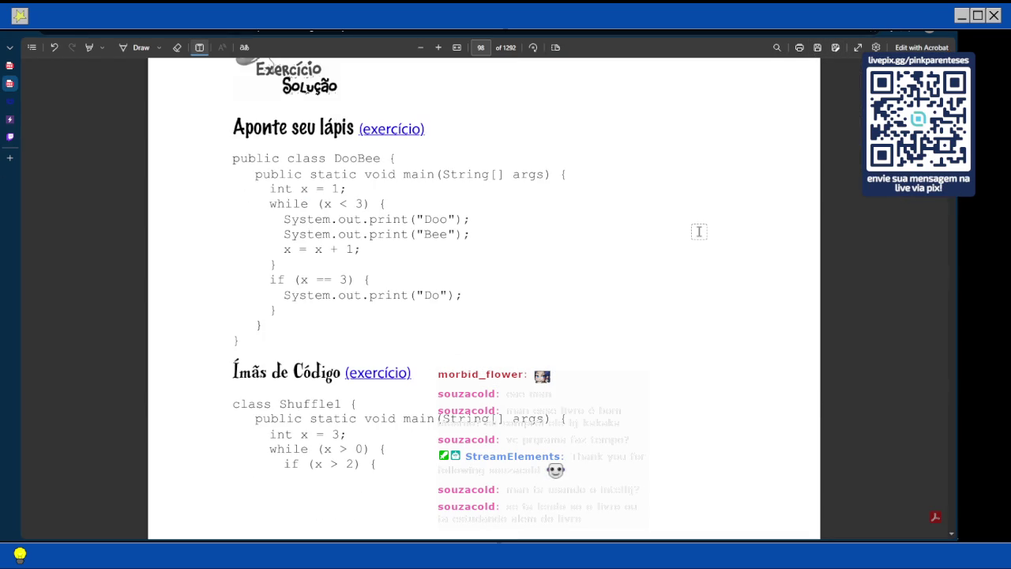
{"action": "scroll", "coordinate": [698, 231], "scroll_direction": "down", "scroll_amount": 10}
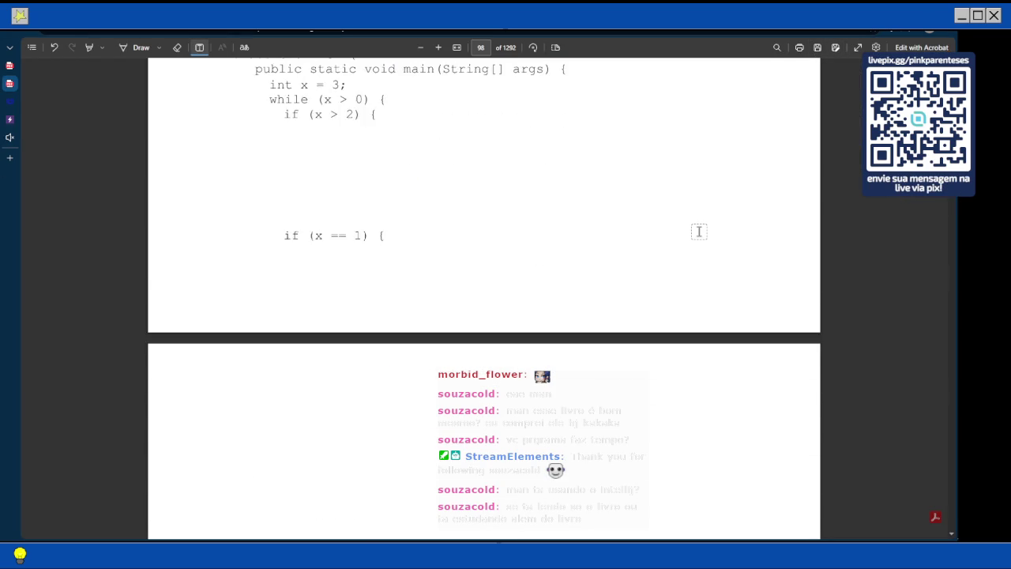
{"action": "scroll", "coordinate": [699, 231], "scroll_direction": "down", "scroll_amount": 5}
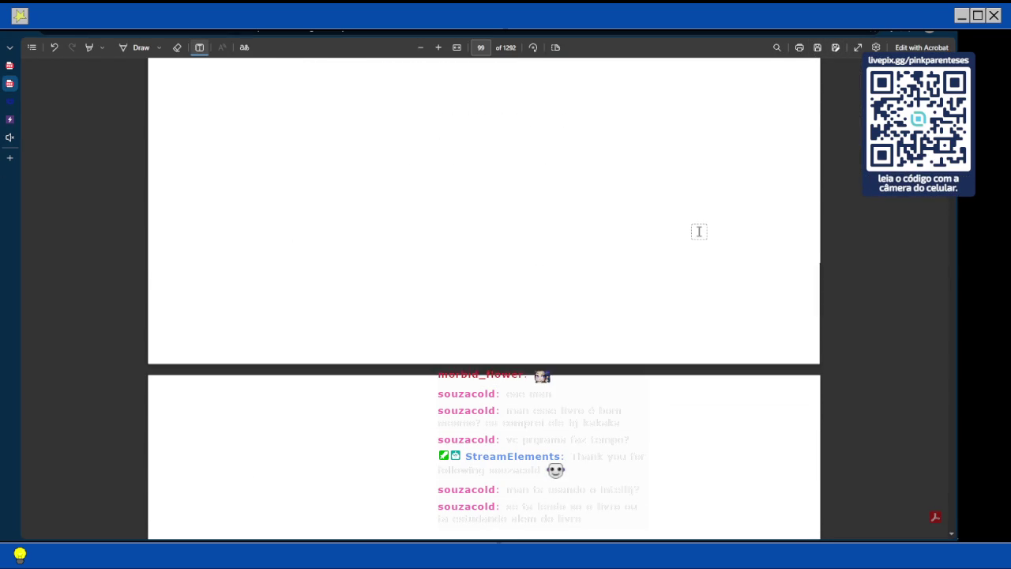
{"action": "scroll", "coordinate": [698, 231], "scroll_direction": "down", "scroll_amount": 1}
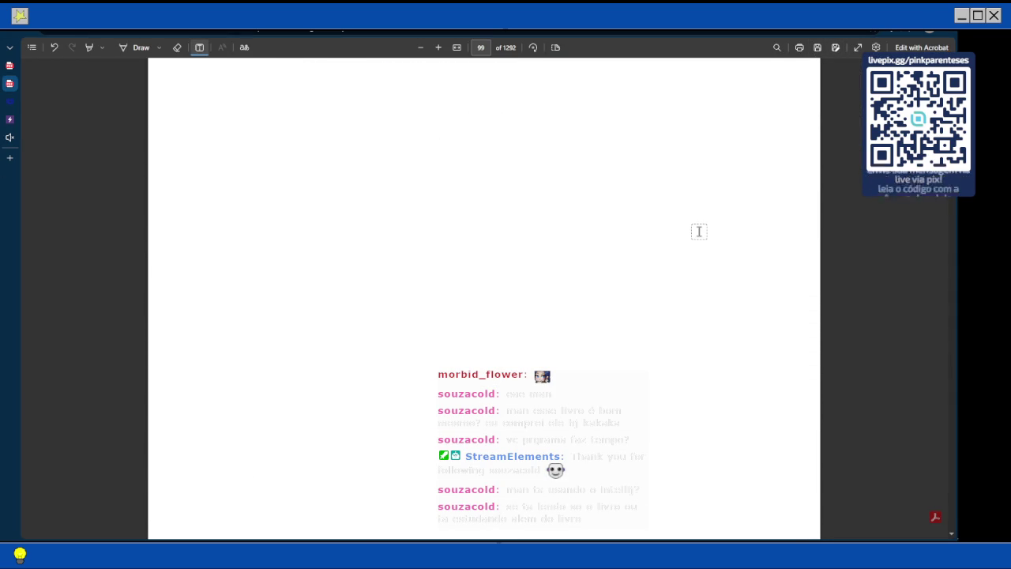
{"action": "scroll", "coordinate": [699, 230], "scroll_direction": "up", "scroll_amount": 1}
{"action": "scroll", "coordinate": [698, 231], "scroll_direction": "up", "scroll_amount": 10}
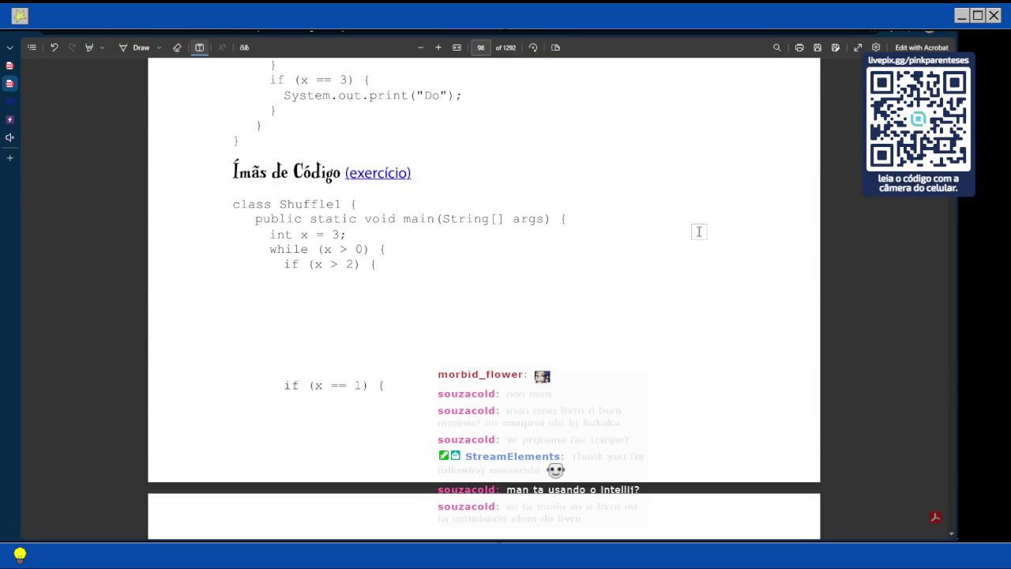
{"action": "scroll", "coordinate": [699, 231], "scroll_direction": "down", "scroll_amount": 5}
{"action": "scroll", "coordinate": [699, 230], "scroll_direction": "up", "scroll_amount": 1}
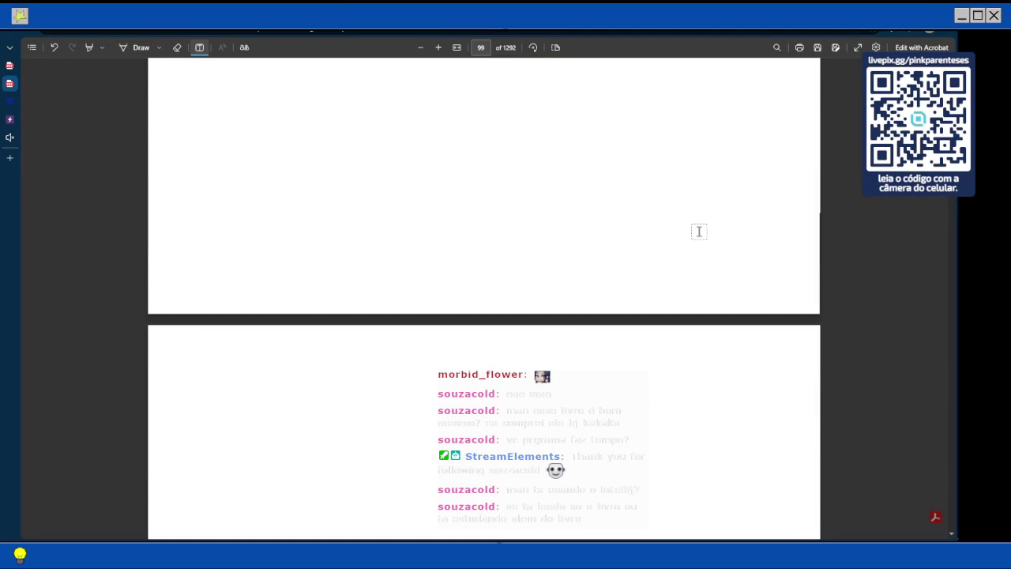
{"action": "scroll", "coordinate": [699, 231], "scroll_direction": "down", "scroll_amount": 6}
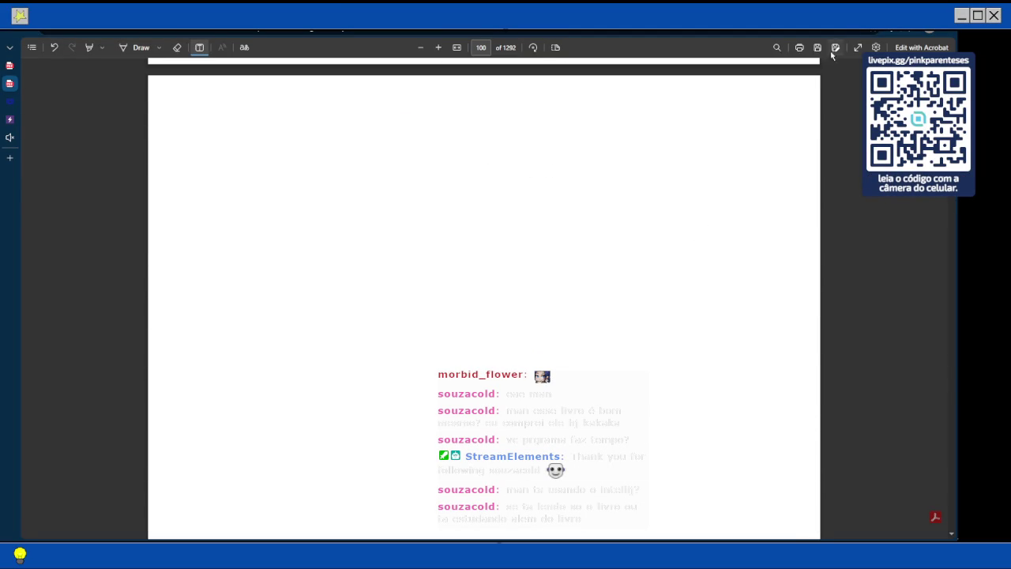
{"action": "scroll", "coordinate": [798, 108], "scroll_direction": "up", "scroll_amount": 10}
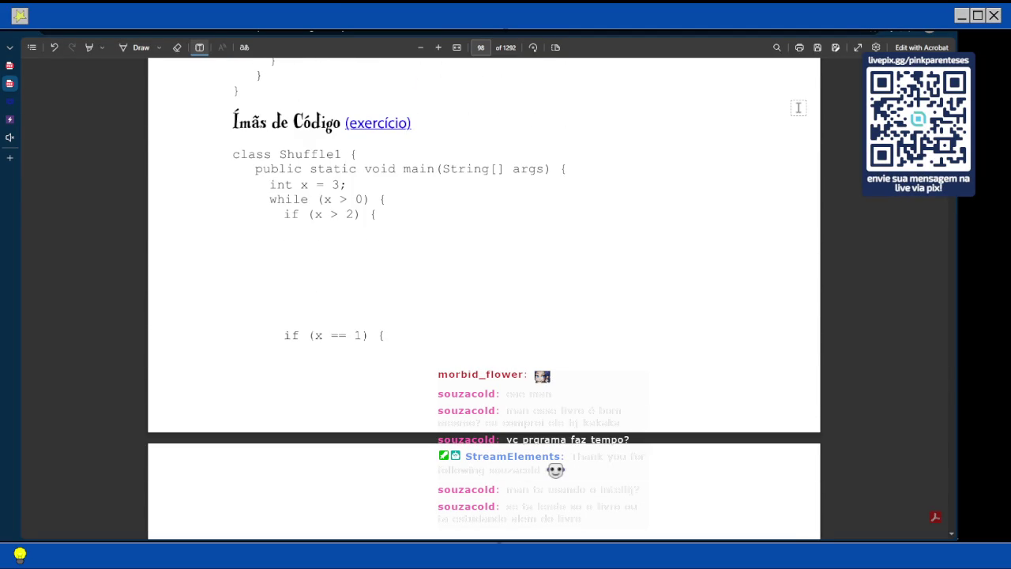
{"action": "scroll", "coordinate": [798, 108], "scroll_direction": "down", "scroll_amount": 5}
{"action": "scroll", "coordinate": [798, 107], "scroll_direction": "down", "scroll_amount": 1}
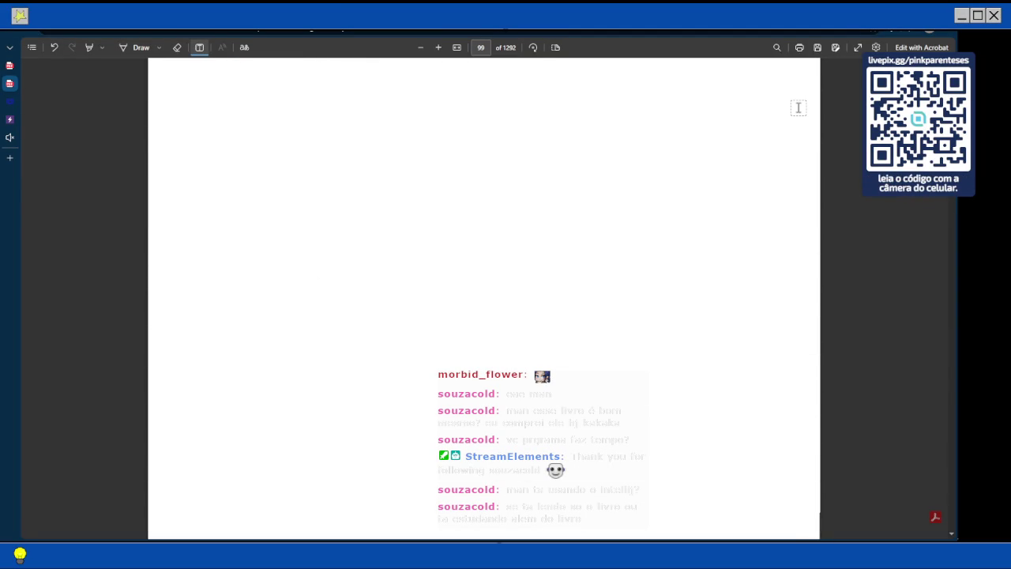
Open Twitch's Painel de controle do criador from the avatar menu and refresh the page
{"action": "mouse_move", "coordinate": [10, 115]}
{"action": "left_click", "coordinate": [57, 140]}
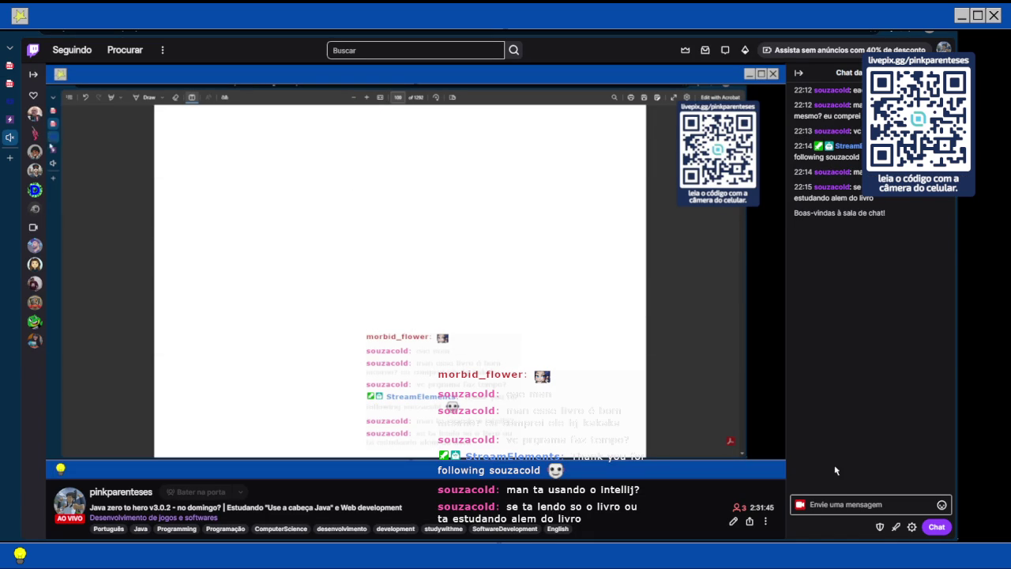
{"action": "left_click", "coordinate": [944, 49]}
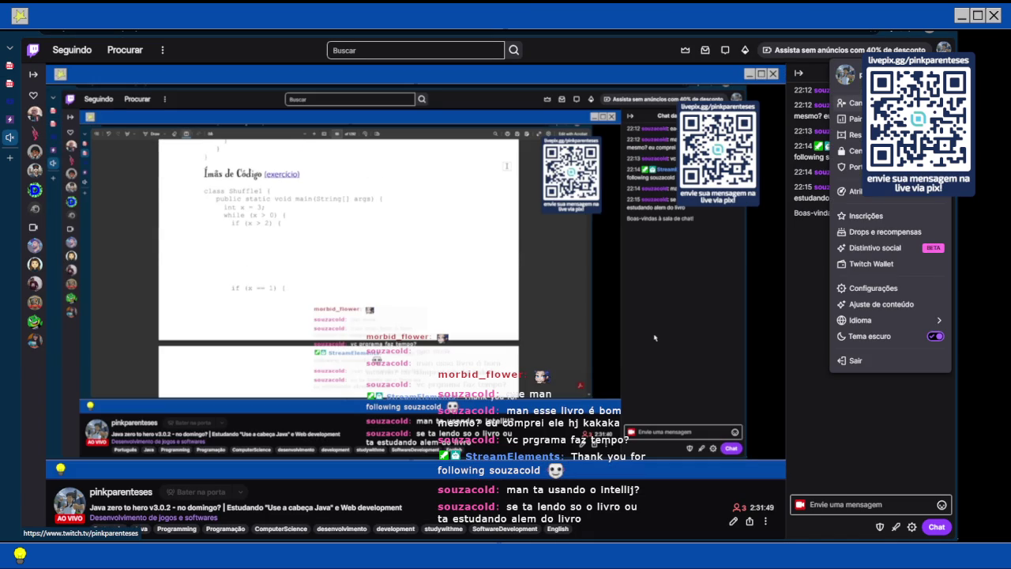
{"action": "left_click", "coordinate": [654, 337]}
{"action": "key", "text": "F5"}
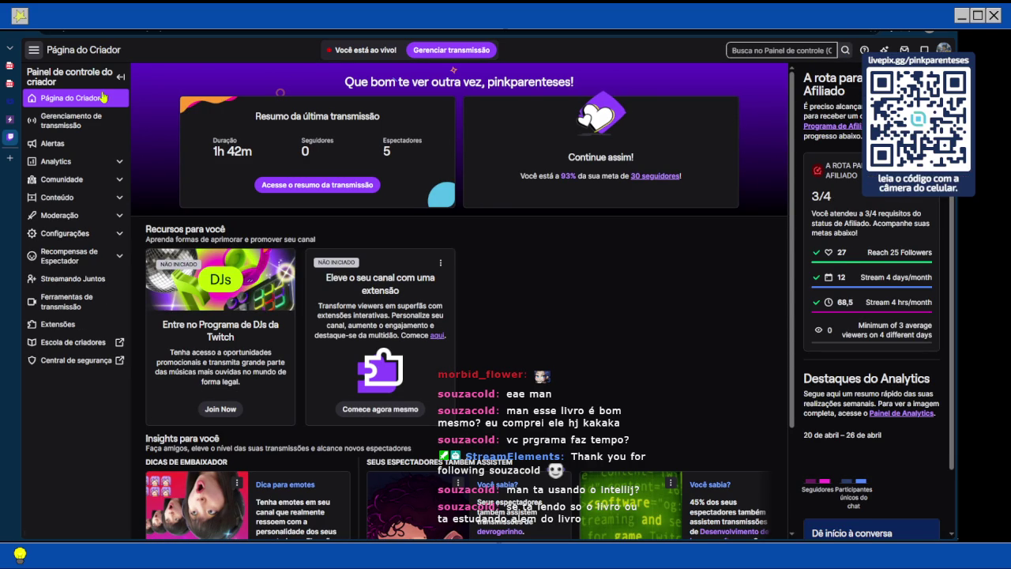
Go to Gerenciamento de transmissão and open the Raid de canal list of live channels
{"action": "left_click", "coordinate": [63, 123]}
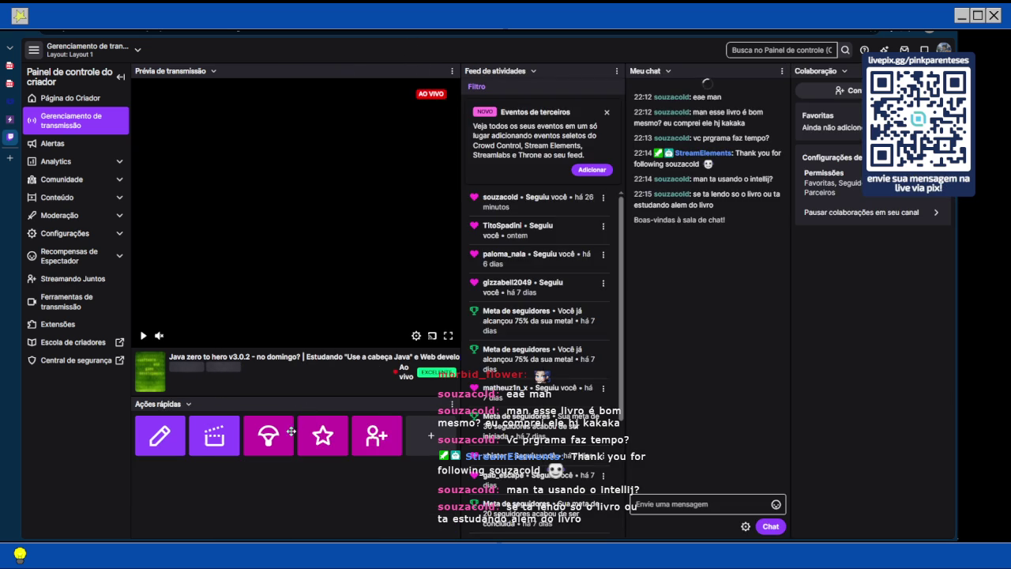
{"action": "left_click", "coordinate": [338, 449]}
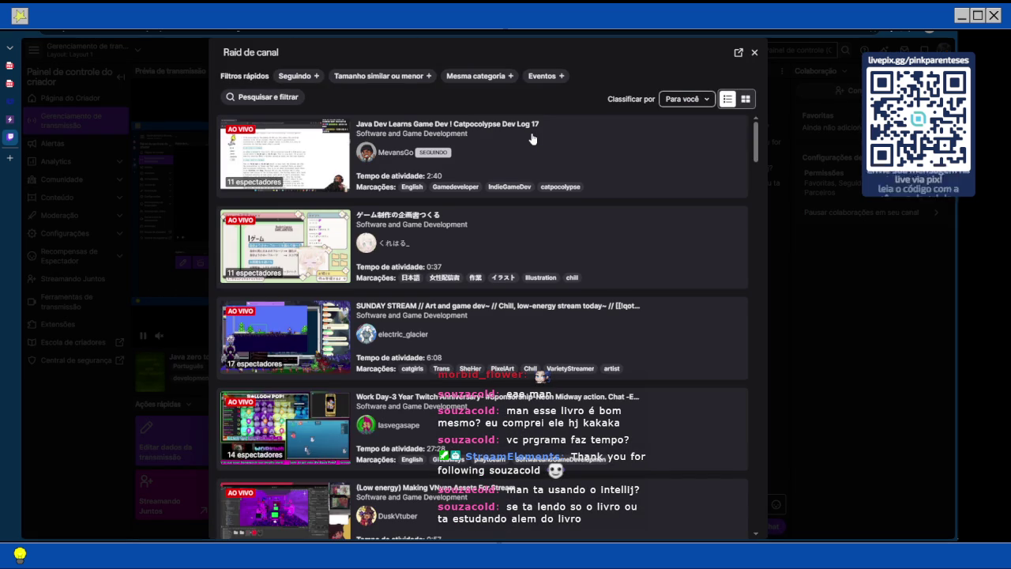
Scroll through the Raid de canal list of live Software and Game Development channels
{"action": "scroll", "coordinate": [531, 139], "scroll_direction": "down", "scroll_amount": 5}
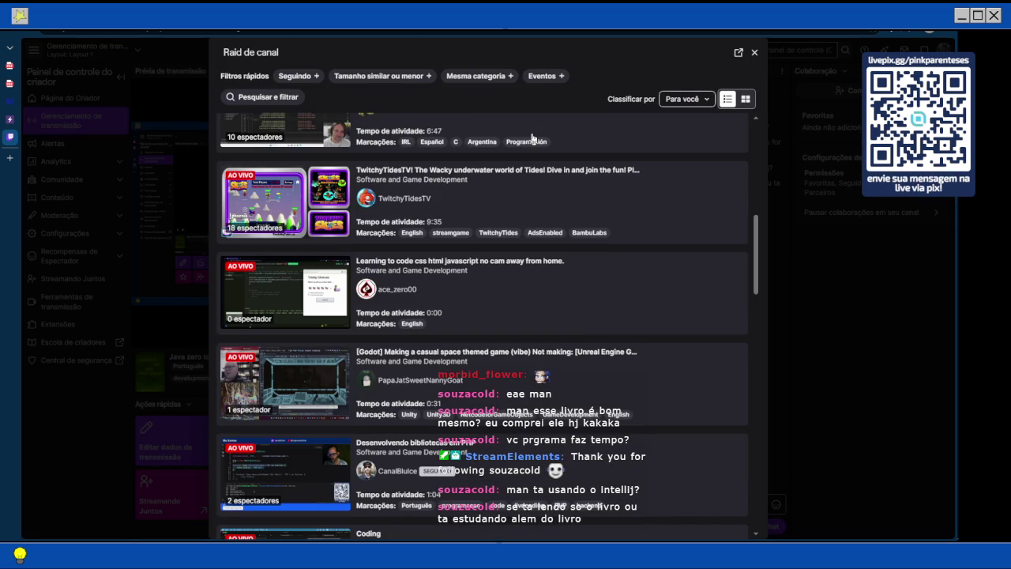
{"action": "scroll", "coordinate": [532, 139], "scroll_direction": "down", "scroll_amount": 3}
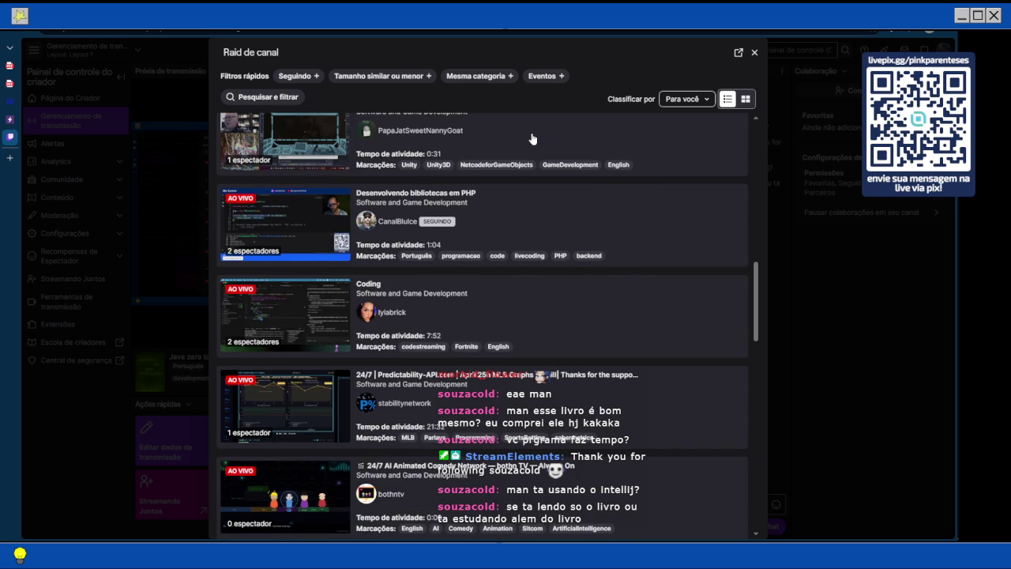
{"action": "scroll", "coordinate": [532, 139], "scroll_direction": "up", "scroll_amount": 1}
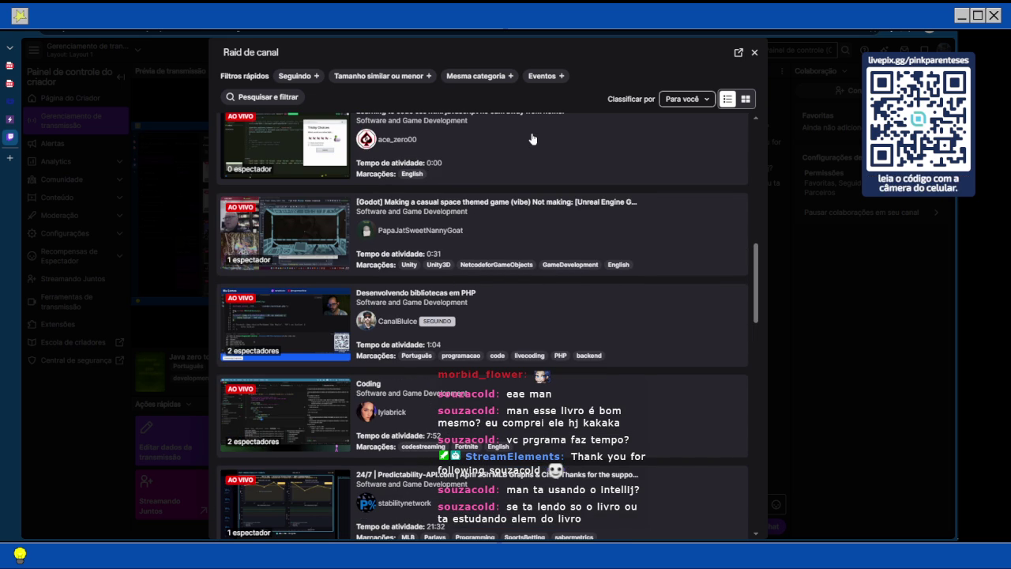
{"action": "scroll", "coordinate": [531, 139], "scroll_direction": "down", "scroll_amount": 1}
{"action": "scroll", "coordinate": [532, 139], "scroll_direction": "down", "scroll_amount": 5}
{"action": "scroll", "coordinate": [531, 139], "scroll_direction": "down", "scroll_amount": 5}
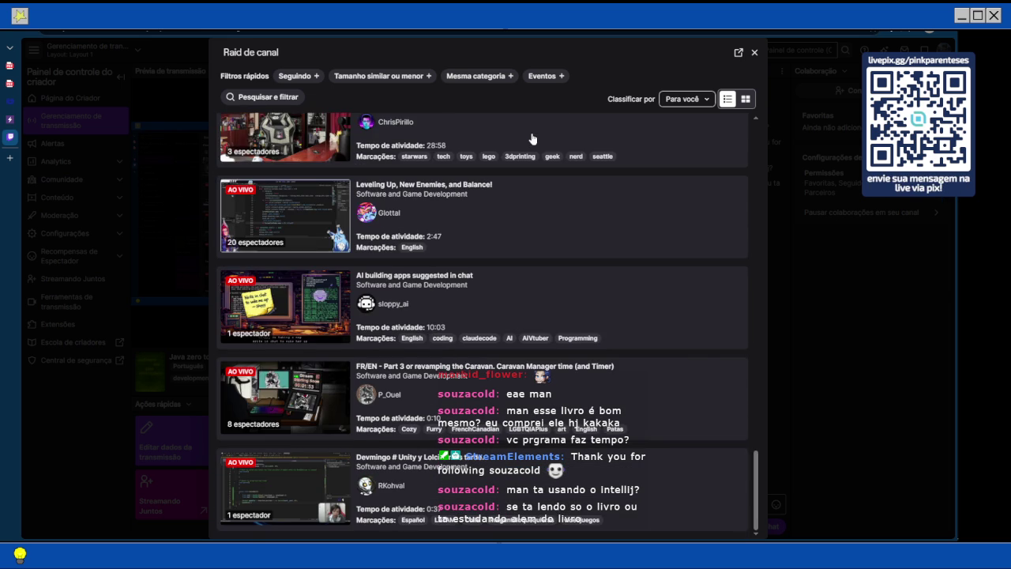
{"action": "scroll", "coordinate": [532, 138], "scroll_direction": "down", "scroll_amount": 2}
{"action": "scroll", "coordinate": [531, 138], "scroll_direction": "down", "scroll_amount": 6}
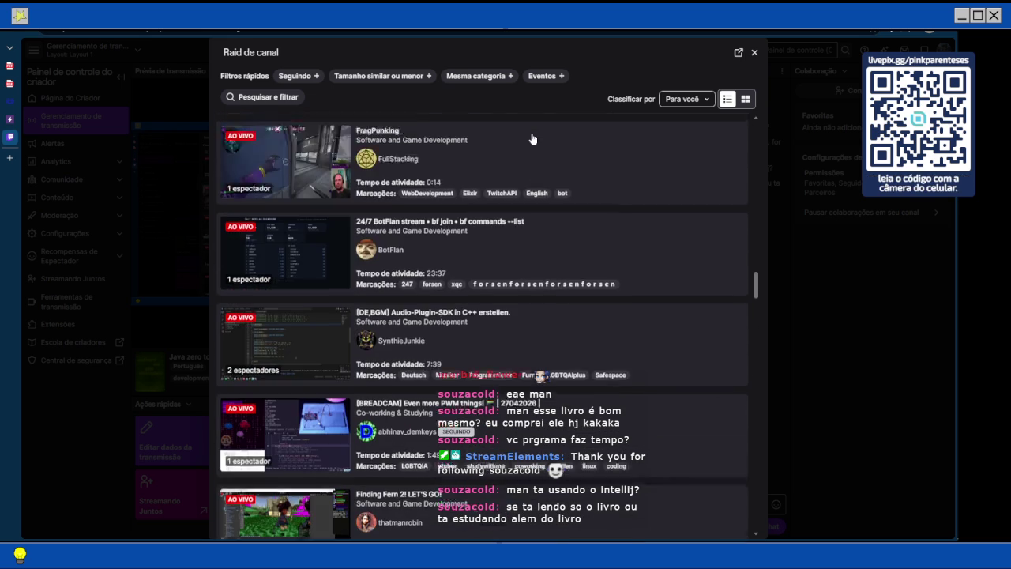
{"action": "scroll", "coordinate": [531, 139], "scroll_direction": "down", "scroll_amount": 3}
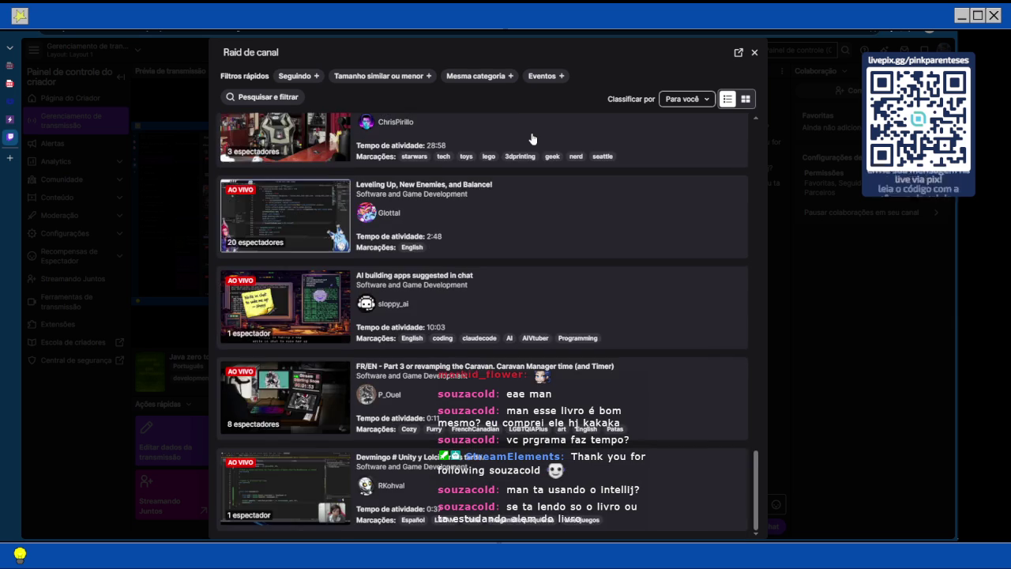
{"action": "scroll", "coordinate": [531, 138], "scroll_direction": "down", "scroll_amount": 8}
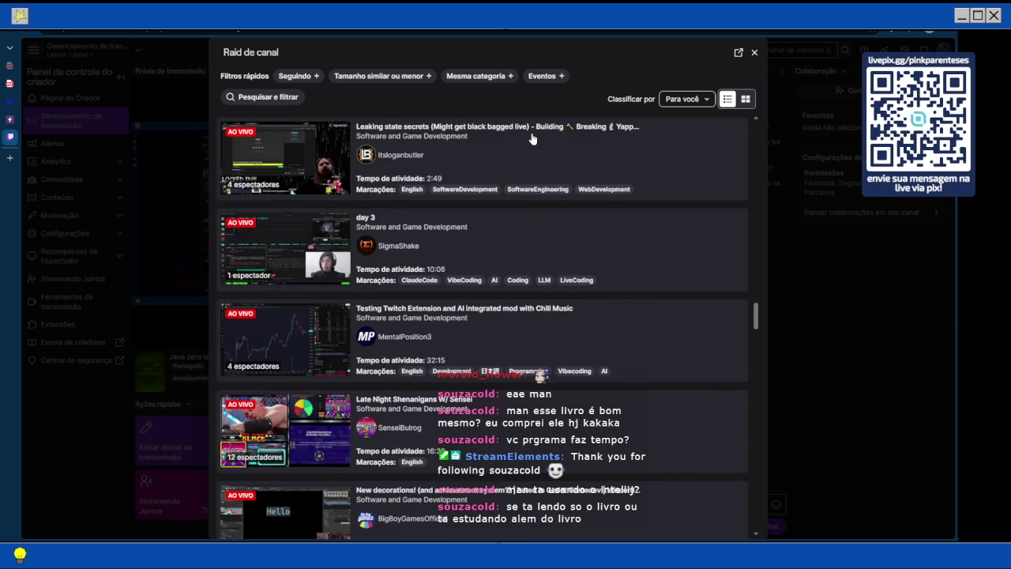
{"action": "scroll", "coordinate": [532, 138], "scroll_direction": "down", "scroll_amount": 7}
{"action": "scroll", "coordinate": [532, 139], "scroll_direction": "down", "scroll_amount": 15}
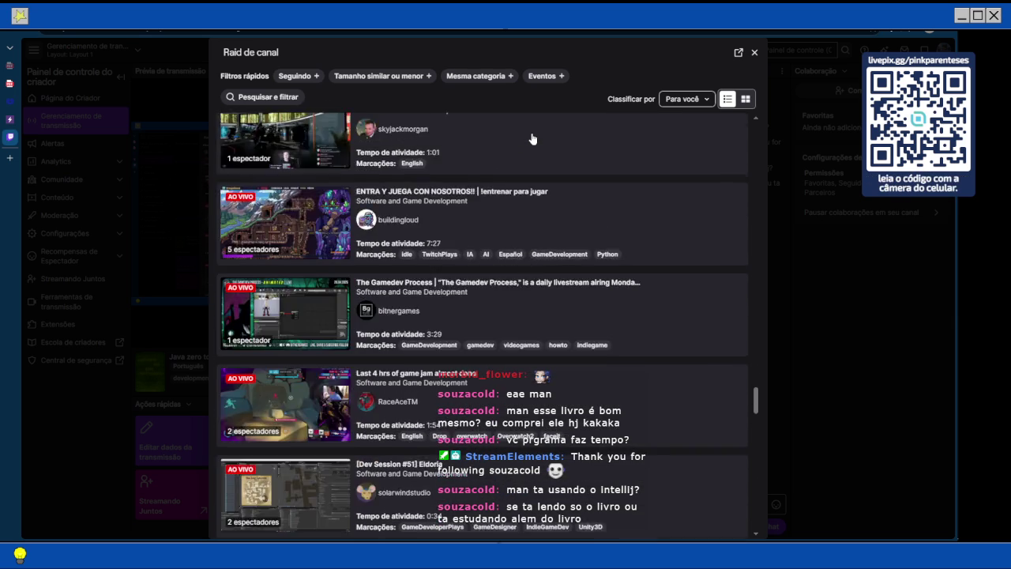
{"action": "scroll", "coordinate": [532, 139], "scroll_direction": "down", "scroll_amount": 10}
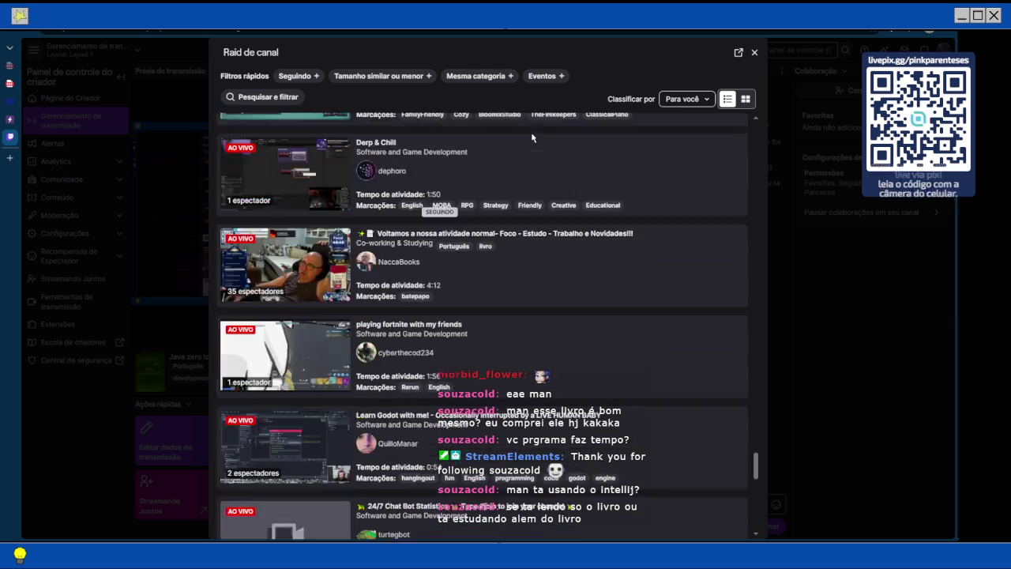
{"action": "scroll", "coordinate": [531, 139], "scroll_direction": "down", "scroll_amount": 2}
{"action": "scroll", "coordinate": [532, 139], "scroll_direction": "down", "scroll_amount": 1}
{"action": "scroll", "coordinate": [532, 139], "scroll_direction": "down", "scroll_amount": 10}
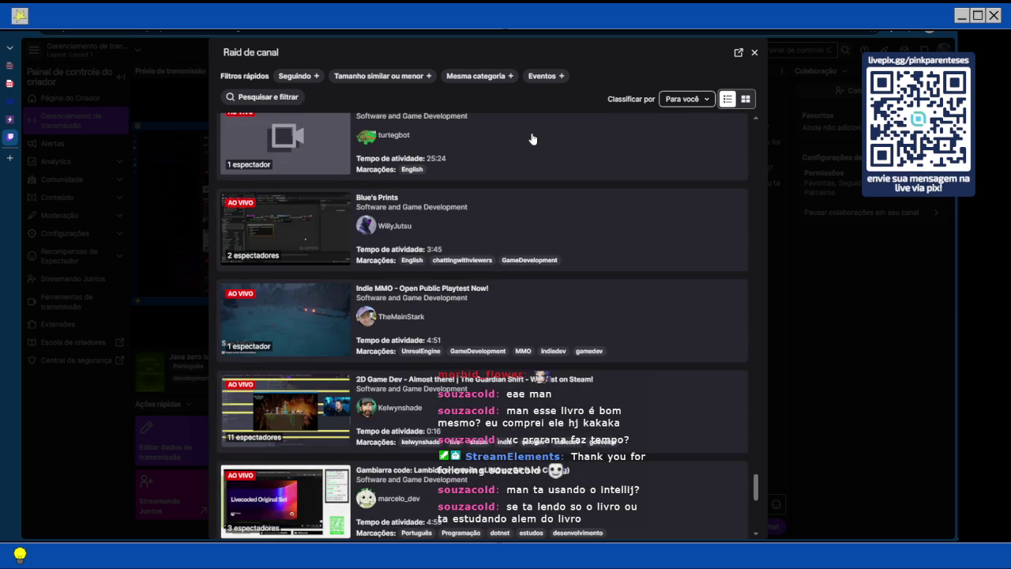
{"action": "scroll", "coordinate": [532, 139], "scroll_direction": "down", "scroll_amount": 2}
{"action": "scroll", "coordinate": [532, 139], "scroll_direction": "down", "scroll_amount": 5}
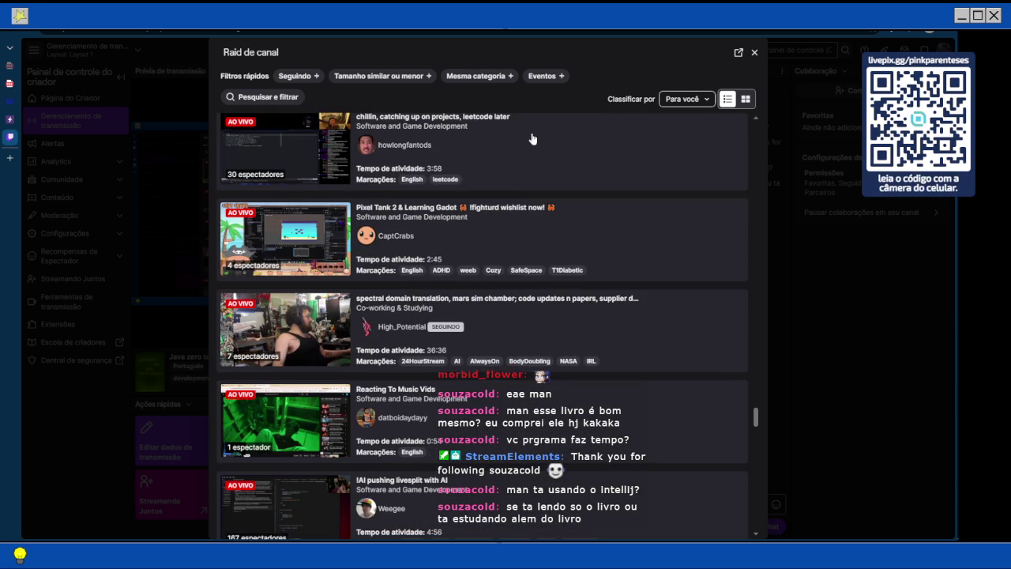
{"action": "scroll", "coordinate": [532, 139], "scroll_direction": "down", "scroll_amount": 4}
{"action": "scroll", "coordinate": [532, 139], "scroll_direction": "down", "scroll_amount": 5}
{"action": "scroll", "coordinate": [531, 139], "scroll_direction": "down", "scroll_amount": 20}
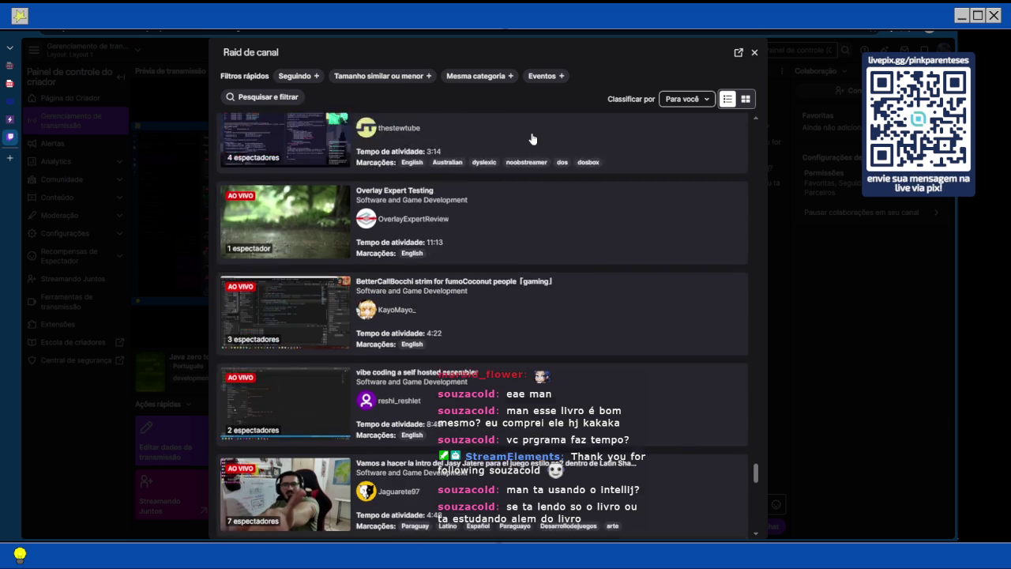
{"action": "scroll", "coordinate": [532, 139], "scroll_direction": "down", "scroll_amount": 2}
{"action": "scroll", "coordinate": [531, 139], "scroll_direction": "down", "scroll_amount": 10}
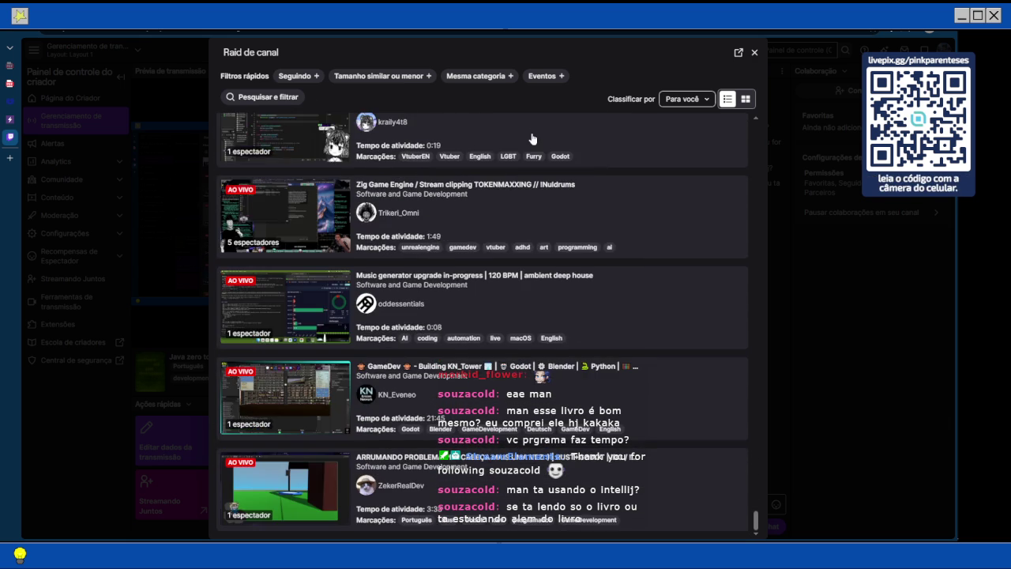
{"action": "scroll", "coordinate": [532, 139], "scroll_direction": "up", "scroll_amount": 10}
{"action": "scroll", "coordinate": [532, 139], "scroll_direction": "down", "scroll_amount": 10}
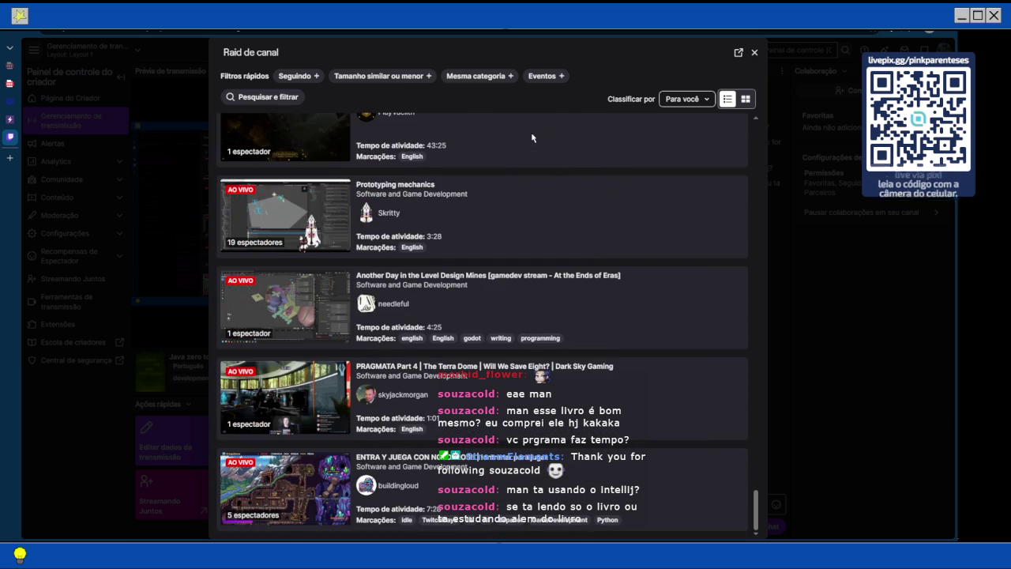
{"action": "scroll", "coordinate": [531, 139], "scroll_direction": "up", "scroll_amount": 2}
{"action": "scroll", "coordinate": [532, 139], "scroll_direction": "up", "scroll_amount": 2}
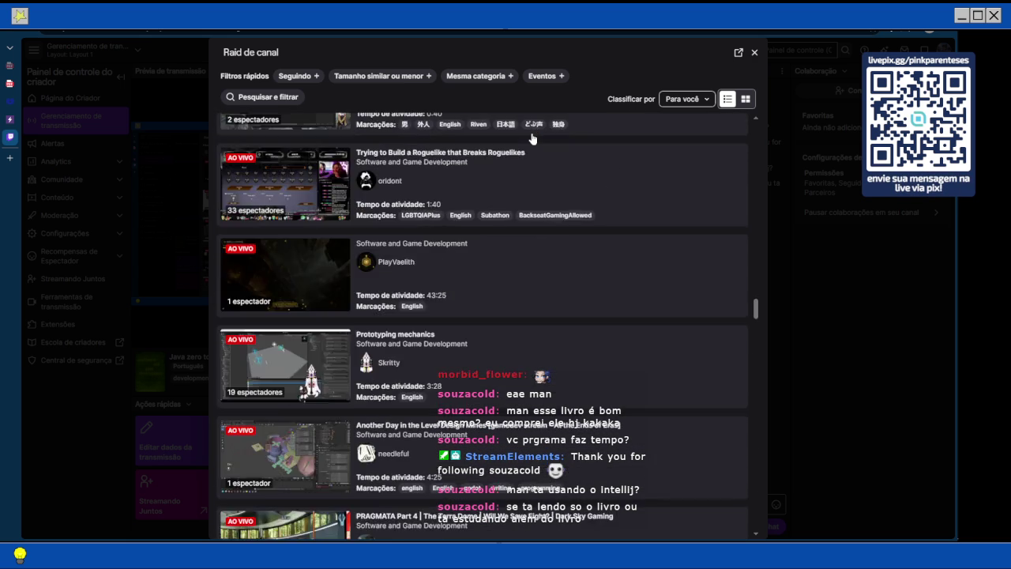
{"action": "scroll", "coordinate": [532, 139], "scroll_direction": "down", "scroll_amount": 5}
{"action": "scroll", "coordinate": [532, 139], "scroll_direction": "down", "scroll_amount": 3}
Sort the raid list by Espectadores (ordem crescente), fewest viewers first
{"action": "scroll", "coordinate": [532, 138], "scroll_direction": "down", "scroll_amount": 10}
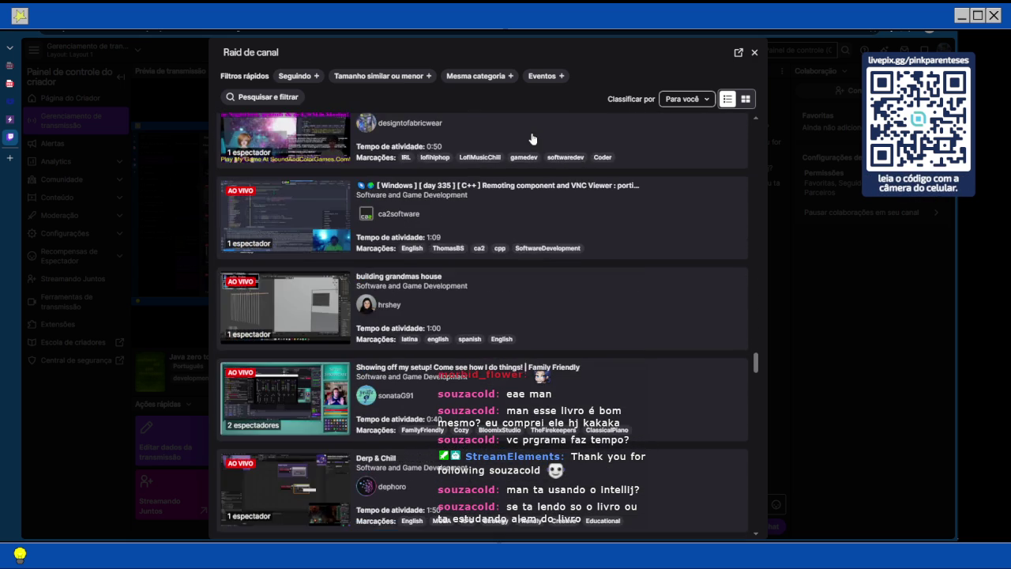
{"action": "scroll", "coordinate": [532, 139], "scroll_direction": "down", "scroll_amount": 5}
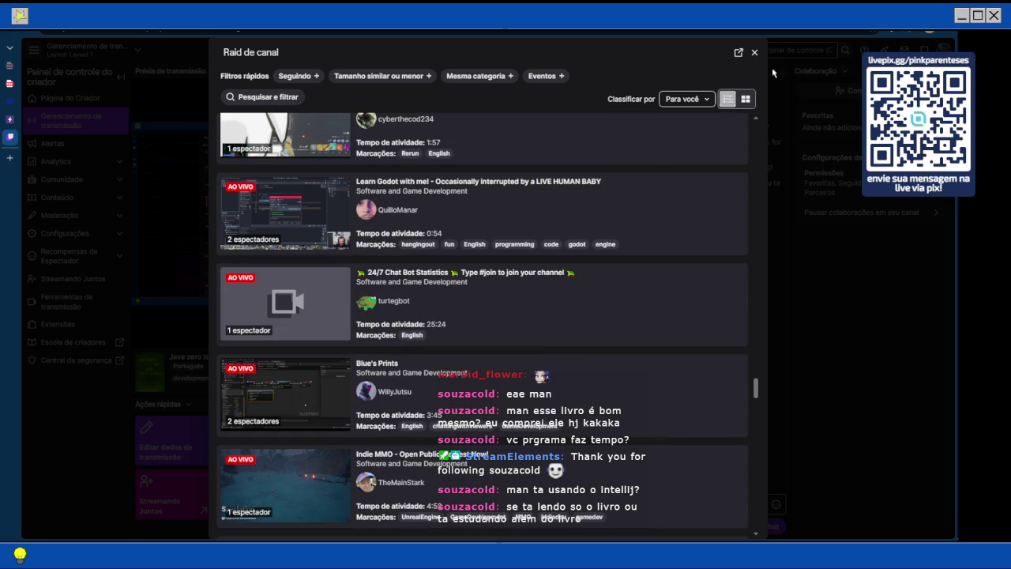
{"action": "left_click", "coordinate": [706, 99]}
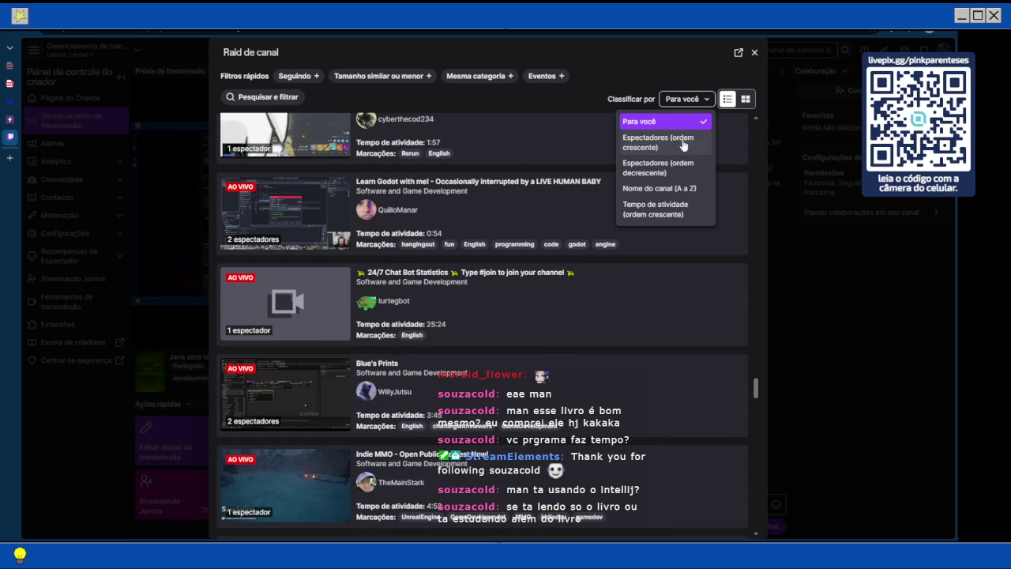
{"action": "left_click", "coordinate": [684, 143]}
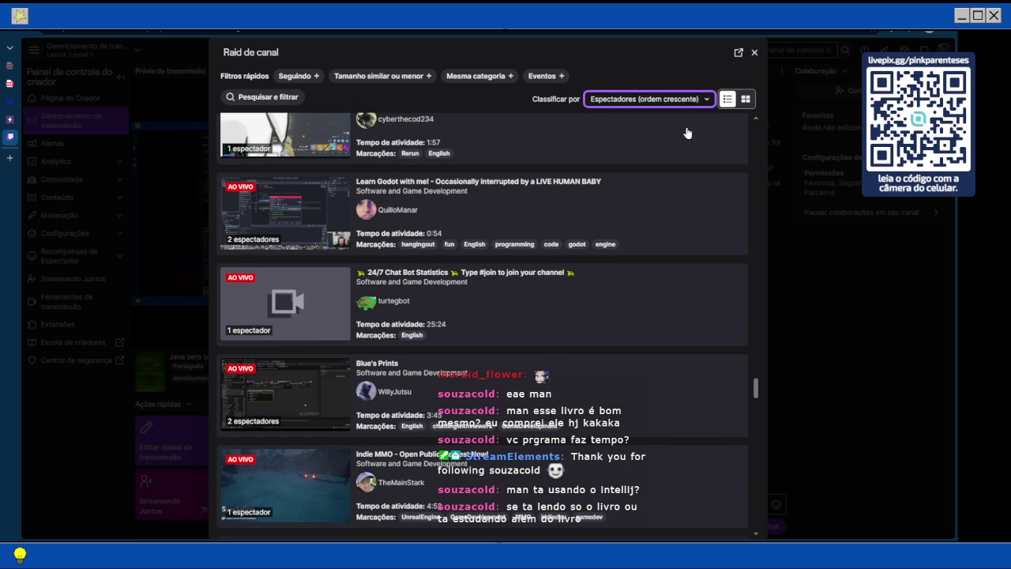